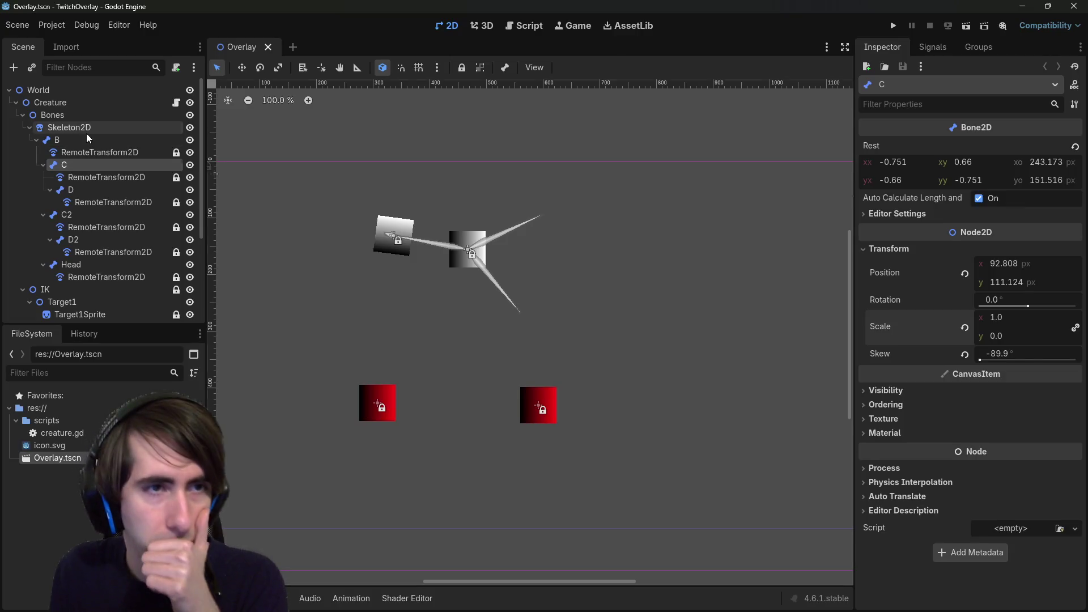
Check bone B's rest and transform values, then highlight Google's explanation of why Skeleton2D is buggy.
click(86, 134)
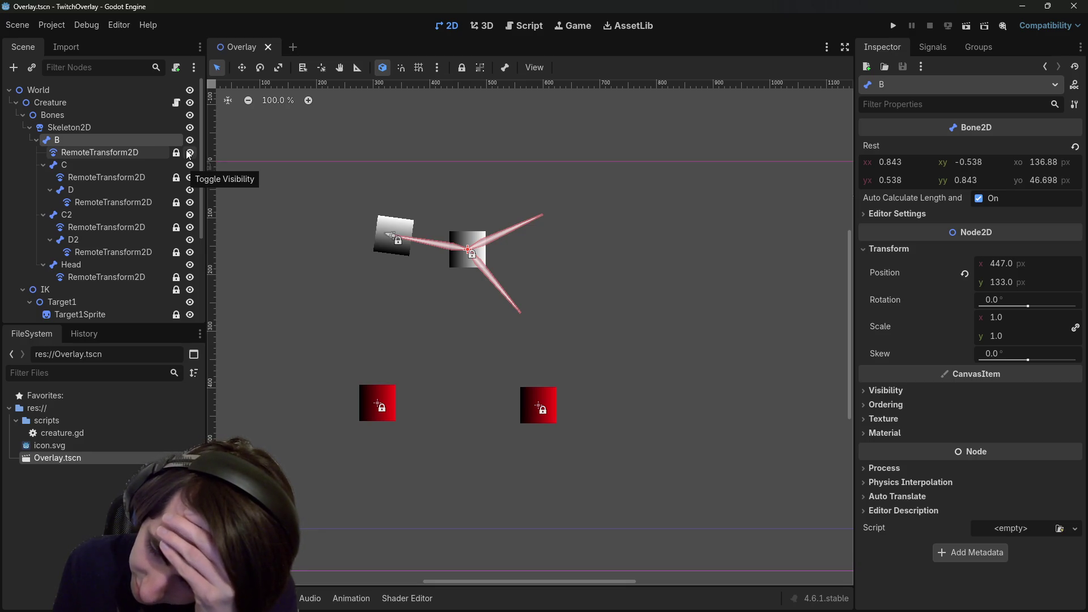
key(alt+Tab)
mouse_move(153, 244)
mouse_down()
mouse_move(463, 241)
mouse_move(555, 245)
mouse_move(565, 261)
mouse_up()
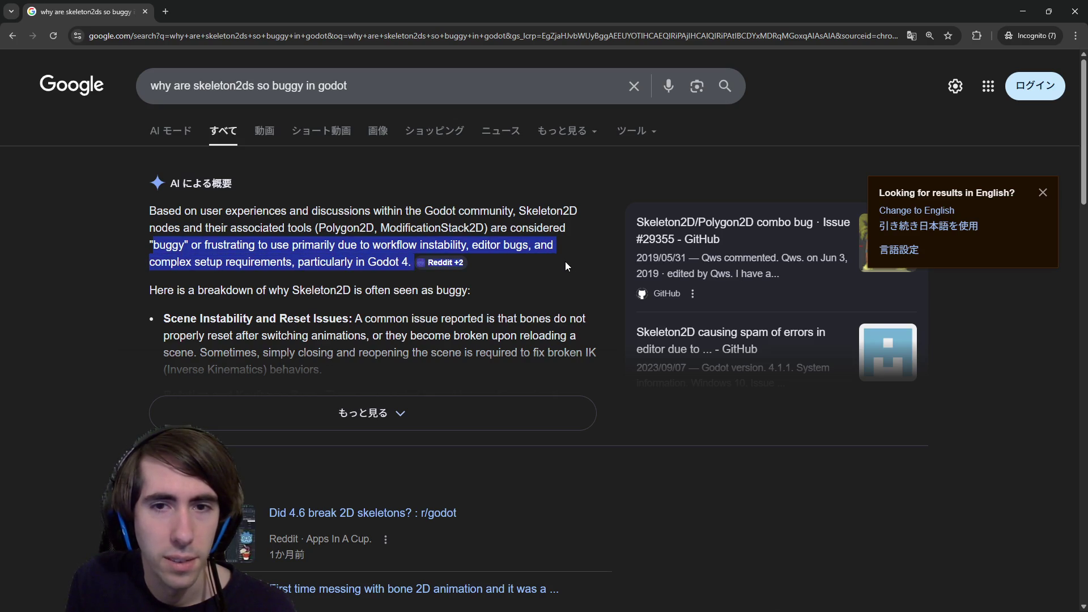
Read the full AI overview on Skeleton2D bugs and show the Reddit sources behind its bone-angle tip.
click(339, 397)
scroll(467, 261, down, 1)
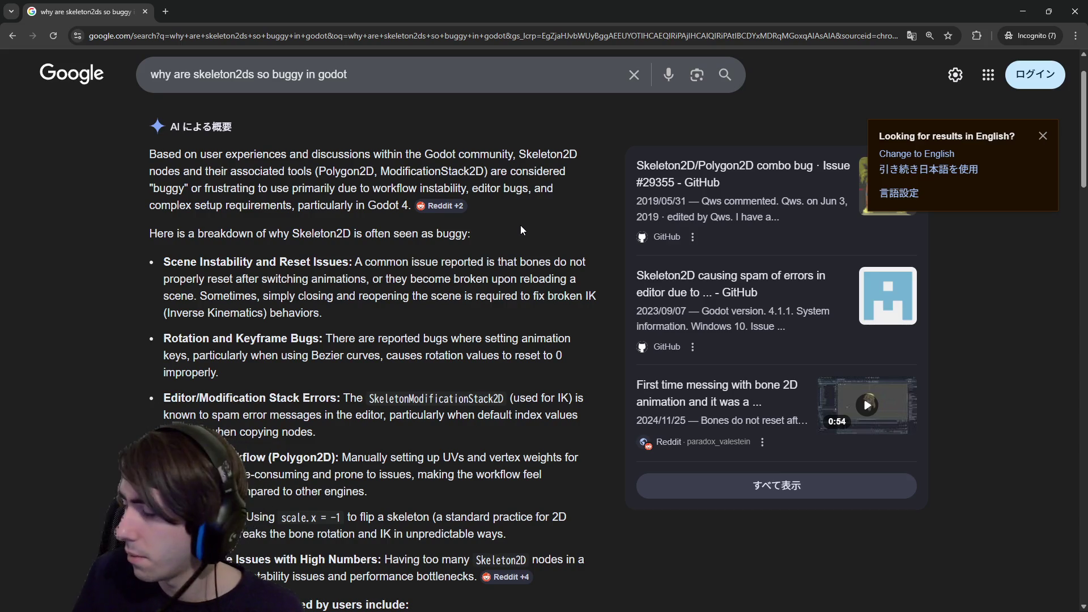
scroll(361, 260, down, 2)
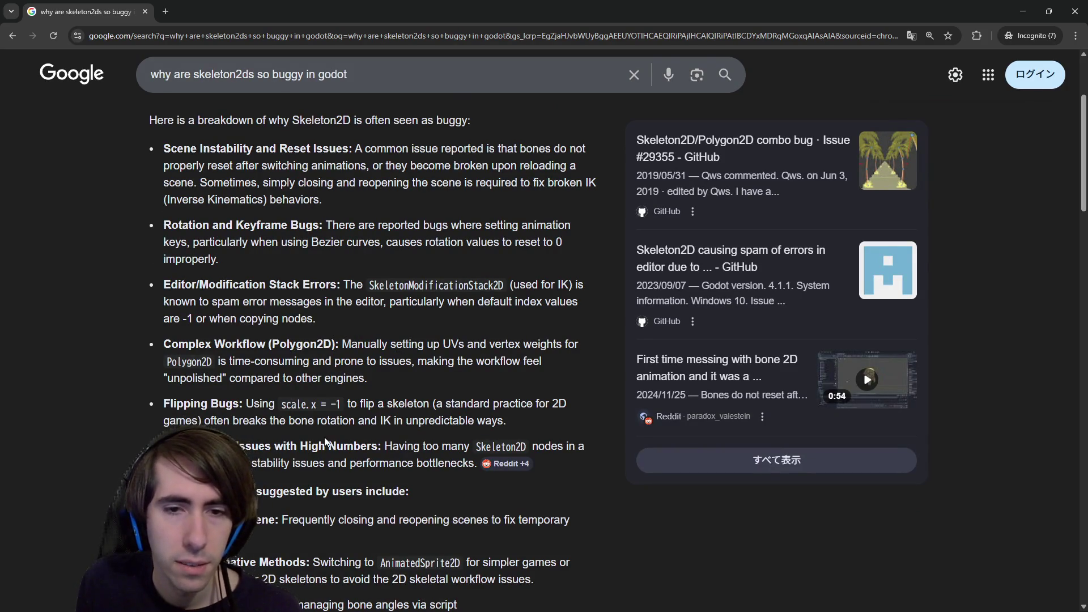
scroll(325, 436, down, 2)
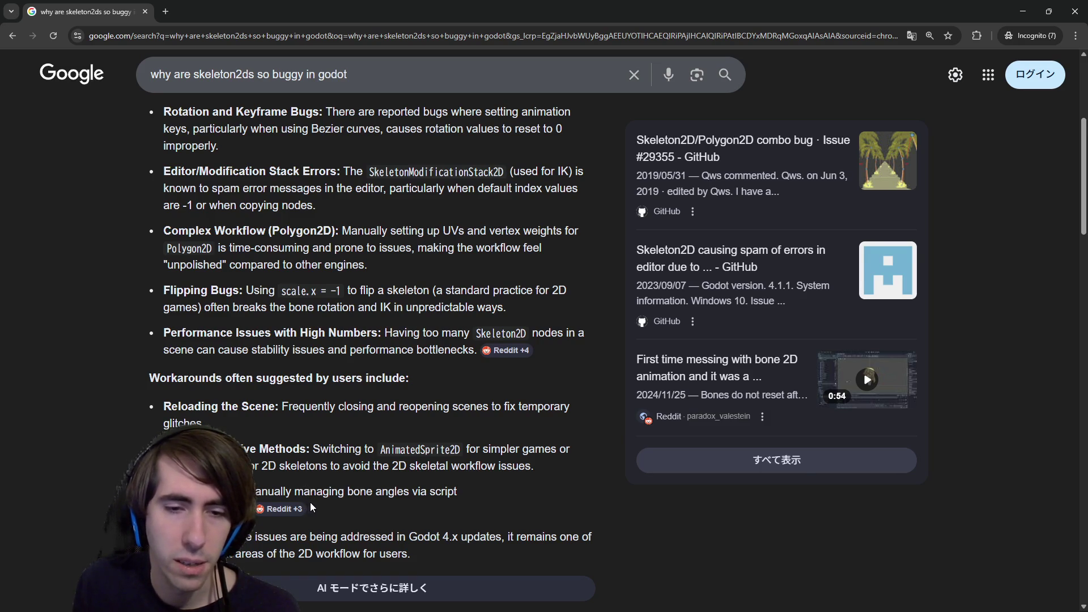
scroll(310, 502, down, 1)
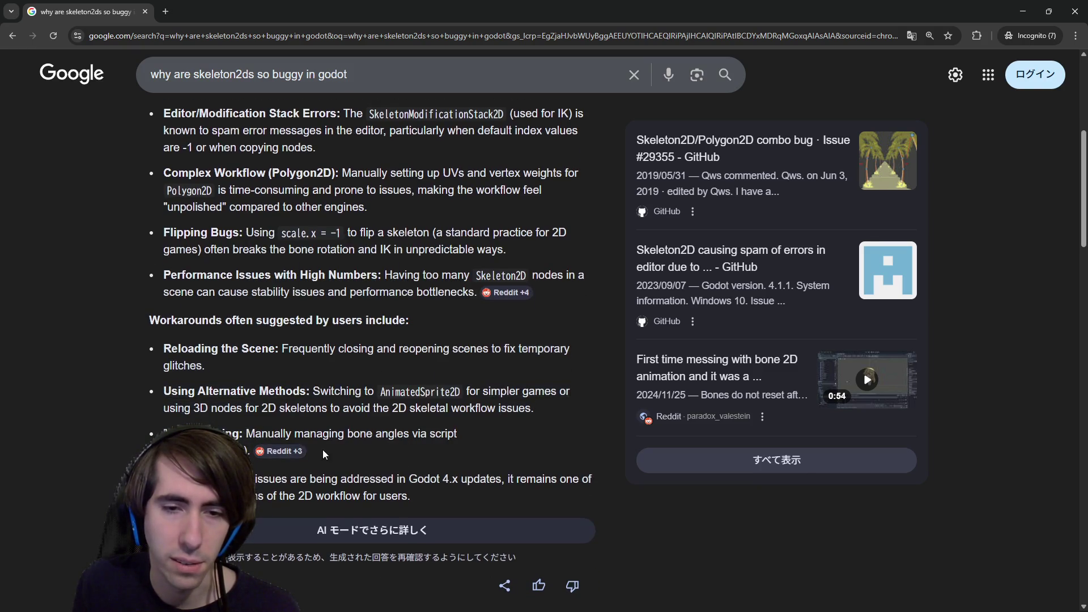
click(283, 451)
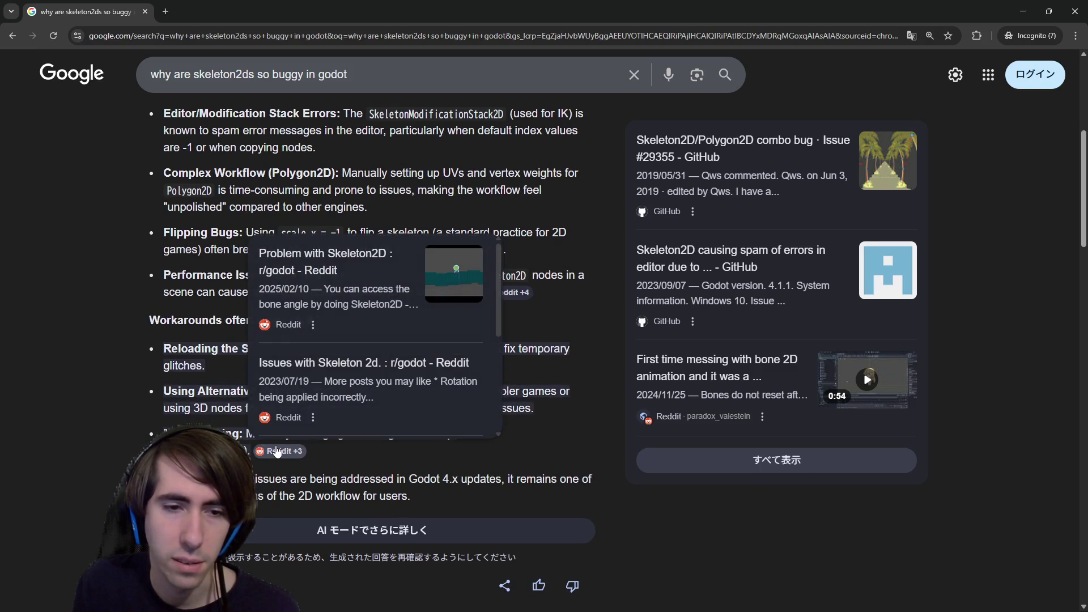
Open the three Reddit Skeleton2D threads in tabs and view 'Did 4.6 break 2D skeletons?'.
middle_click(317, 310)
middle_click(316, 364)
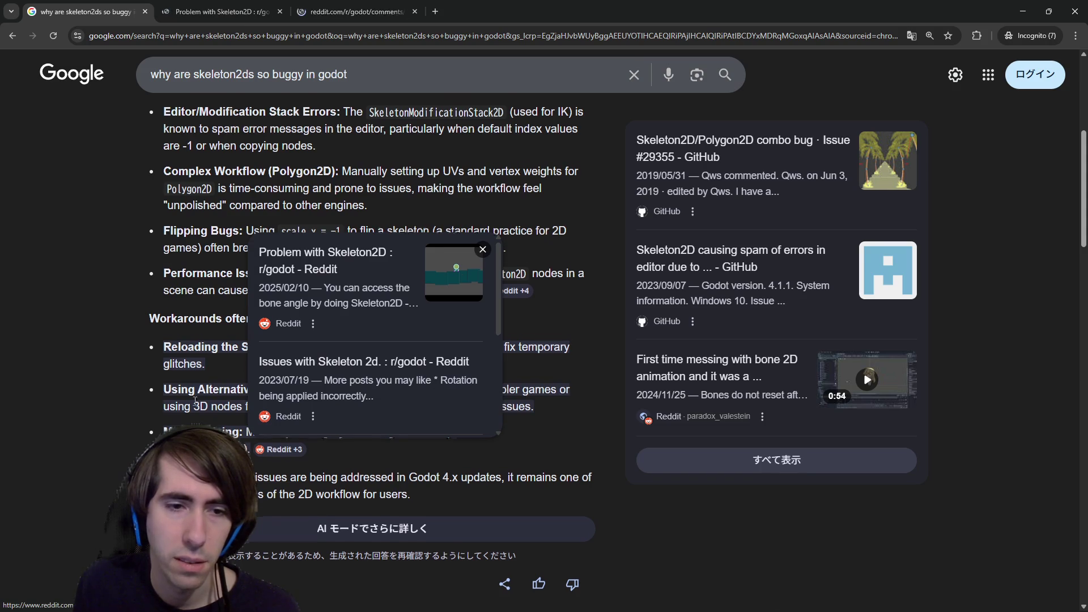
scroll(213, 413, down, 8)
scroll(407, 308, up, 2)
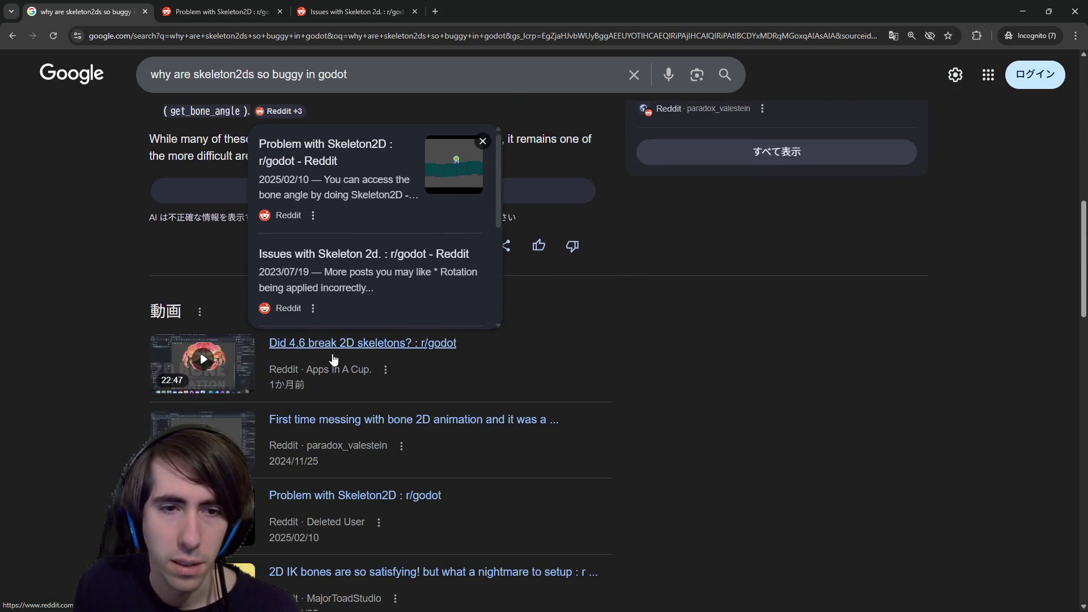
middle_click(325, 360)
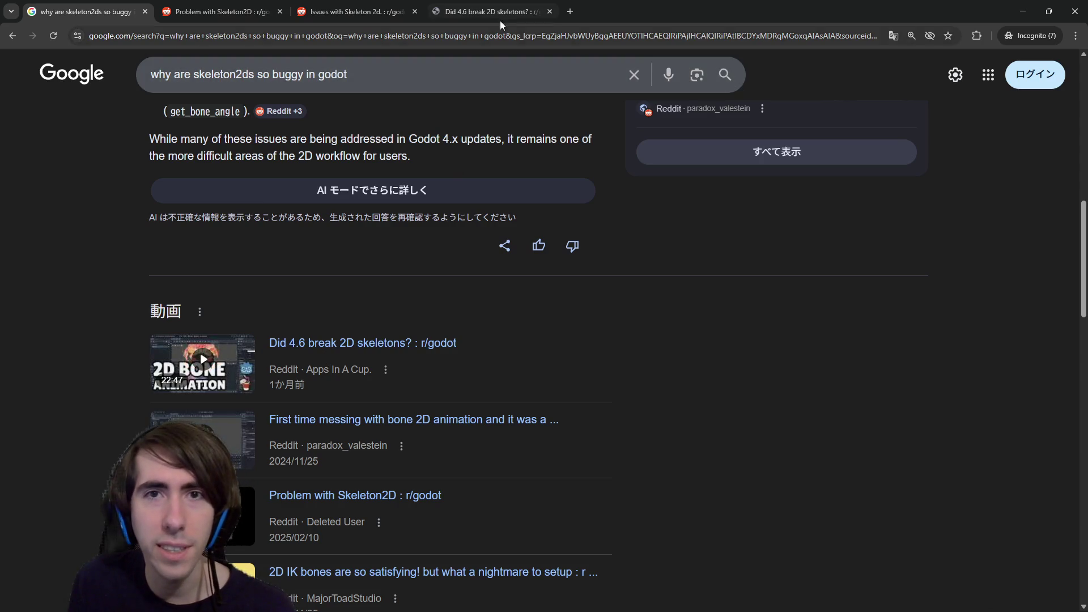
click(501, 11)
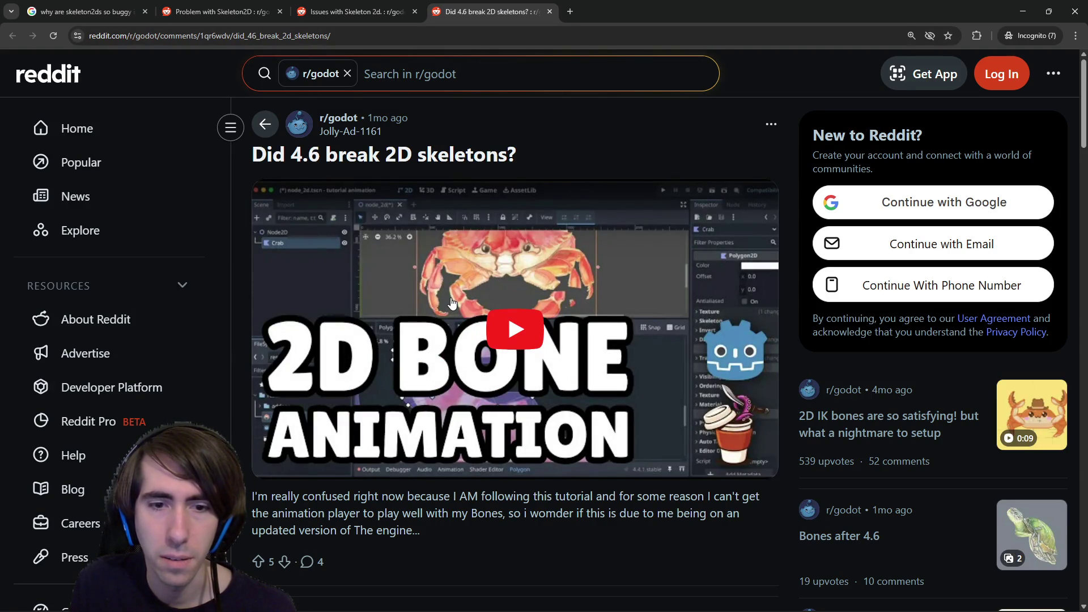
Play the thread's embedded video and open the GitHub issue linked in the comments in a background tab.
click(452, 304)
scroll(385, 340, down, 1)
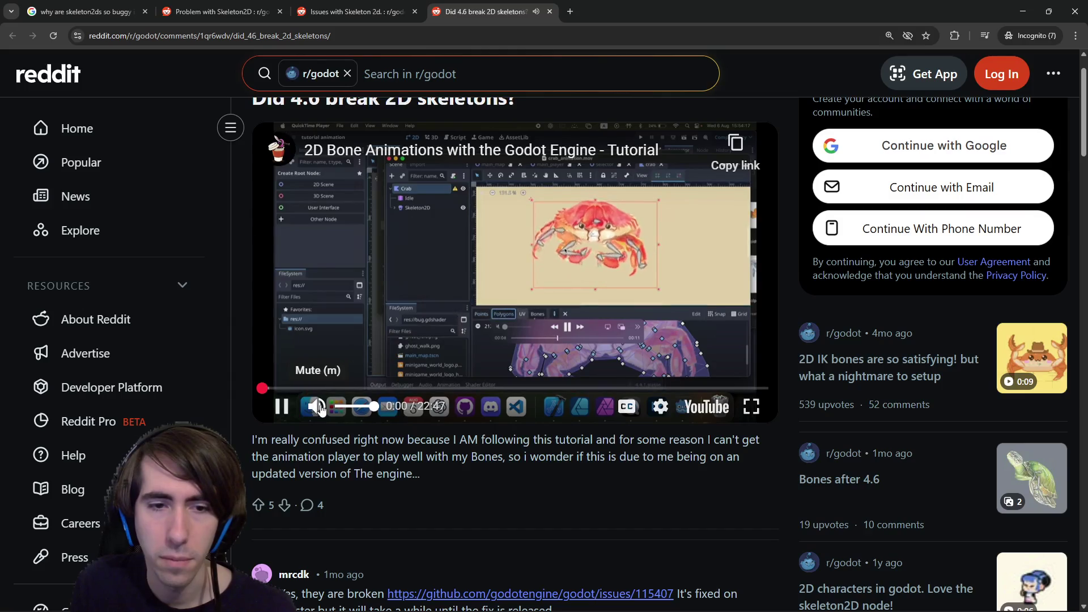
scroll(379, 426, down, 3)
middle_click(420, 425)
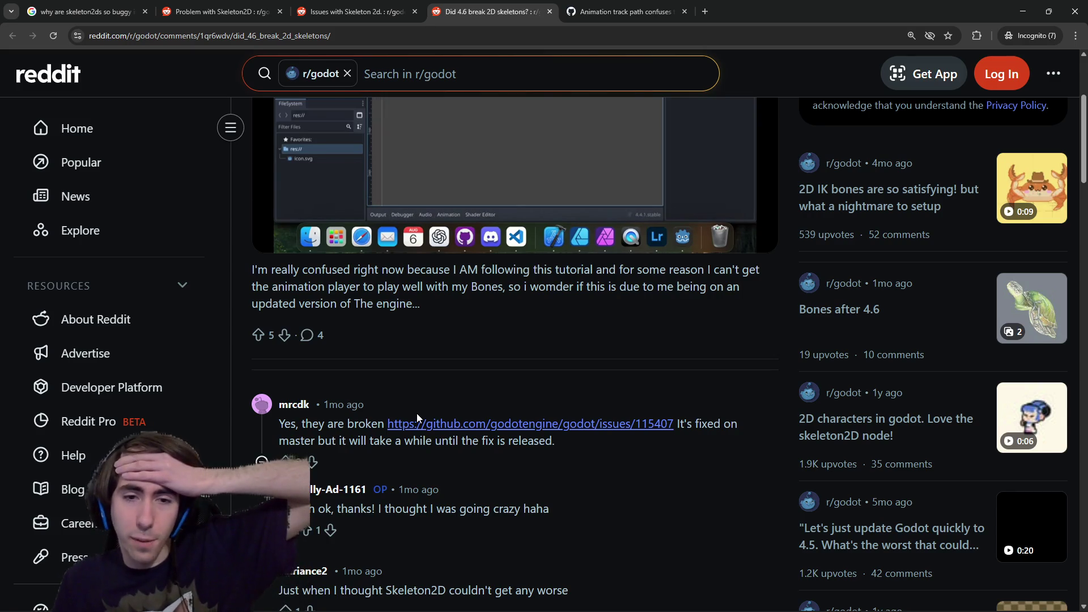
scroll(417, 418, up, 2)
scroll(422, 425, down, 4)
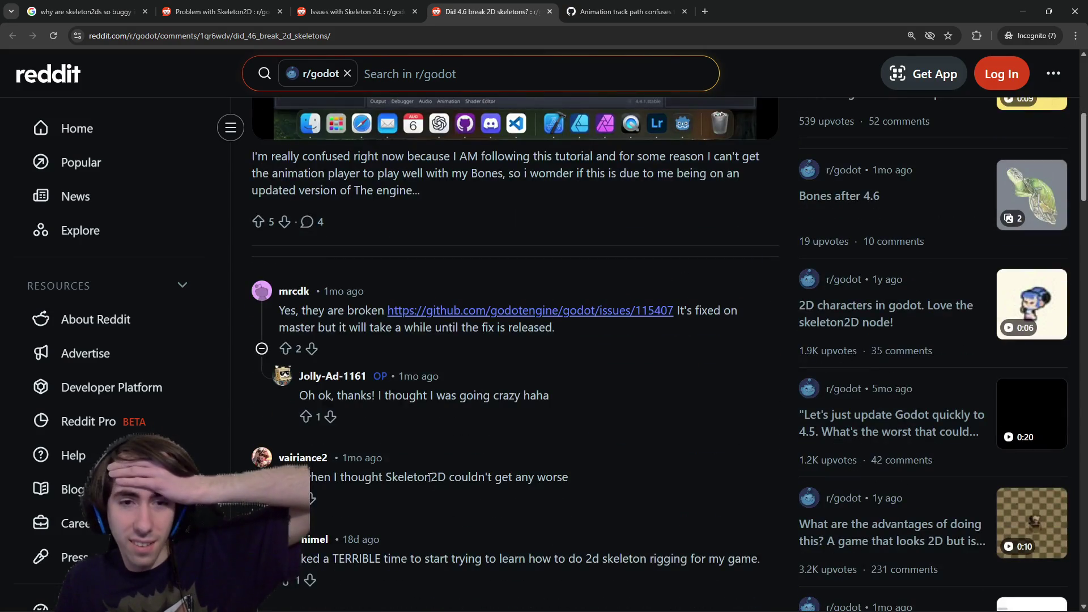
scroll(429, 478, down, 2)
scroll(438, 475, up, 1)
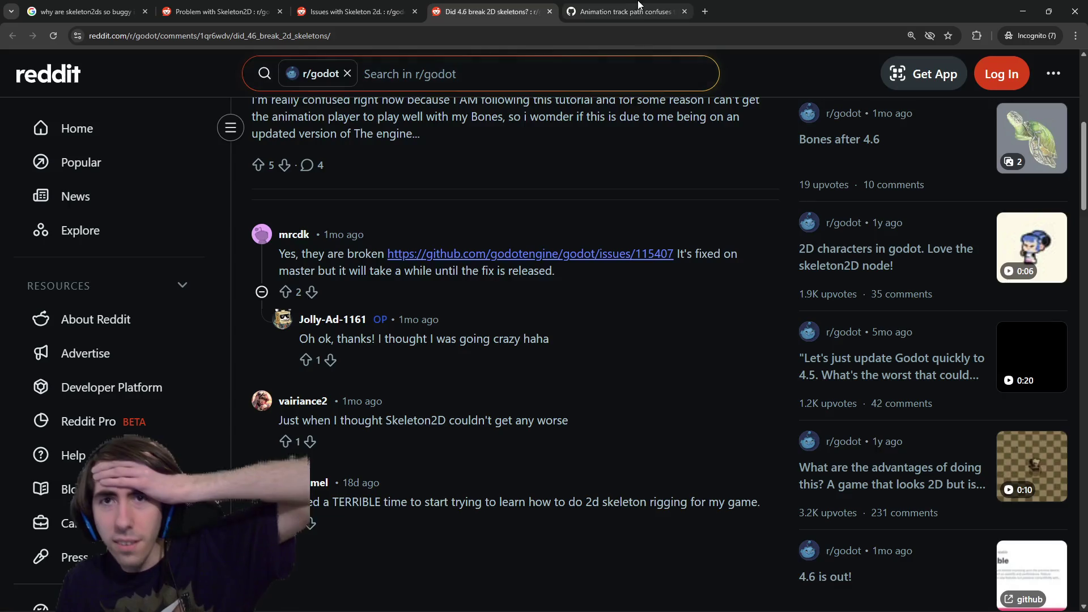
Read through GitHub issue #115407 about nested Bone2D paths animating wrongly.
click(639, 4)
scroll(360, 407, down, 5)
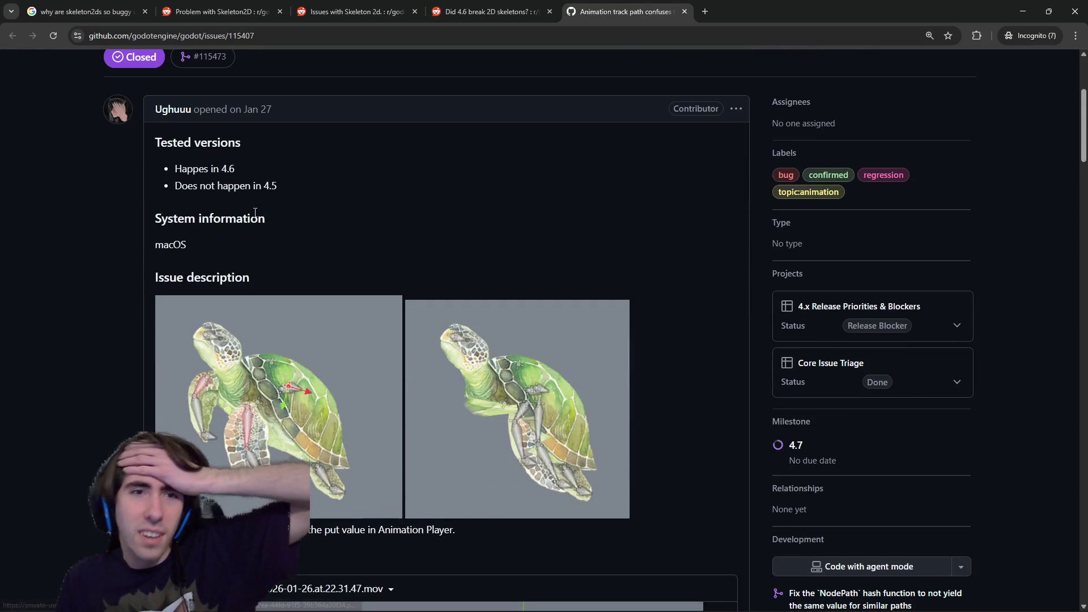
scroll(255, 213, down, 4)
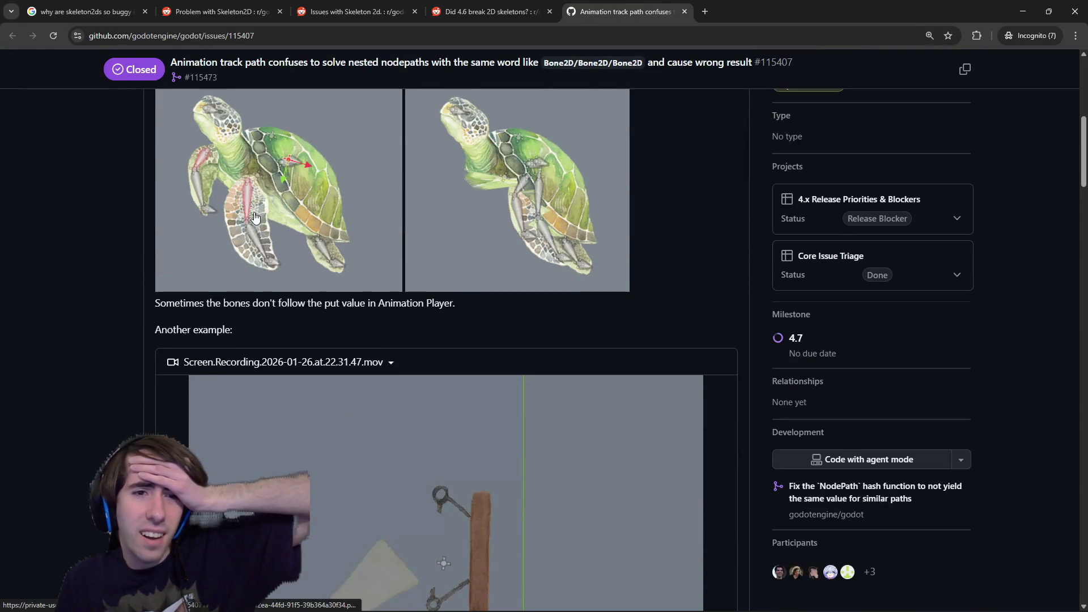
scroll(255, 212, down, 4)
scroll(255, 215, up, 4)
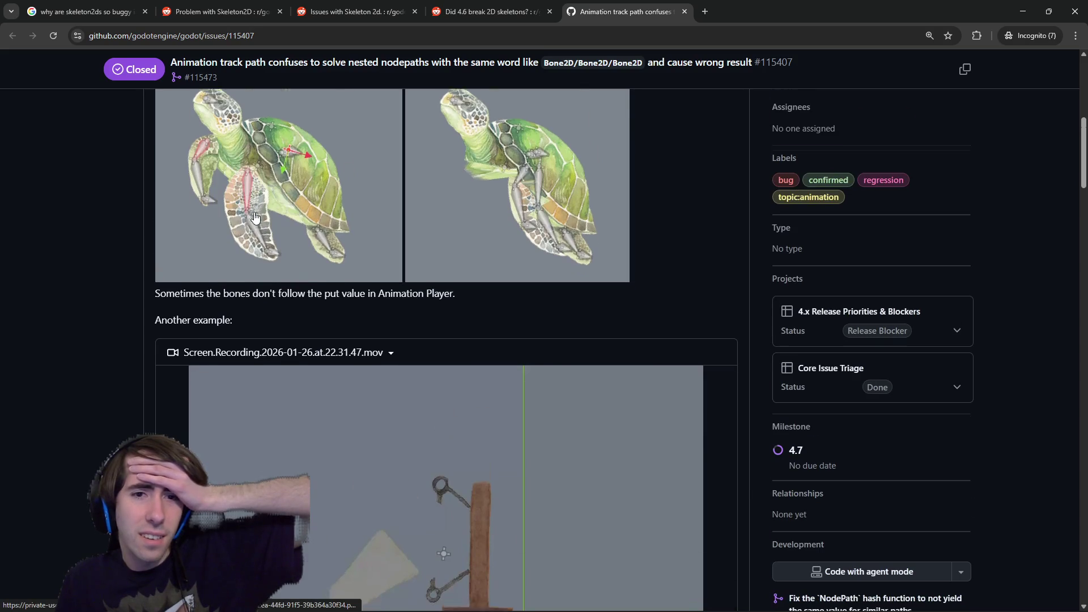
scroll(255, 217, down, 9)
scroll(255, 217, down, 10)
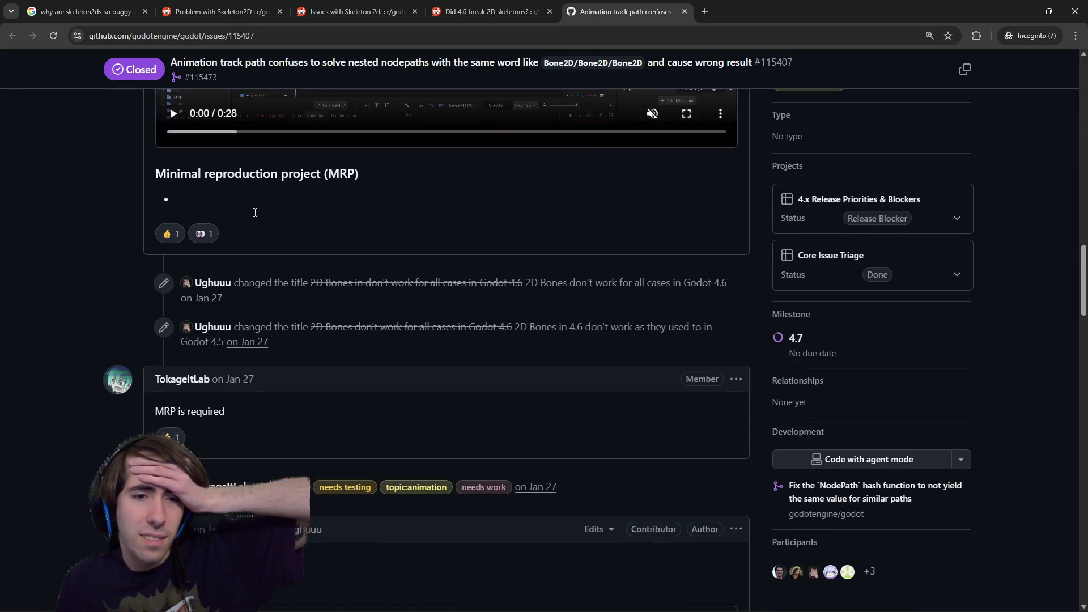
scroll(254, 212, down, 4)
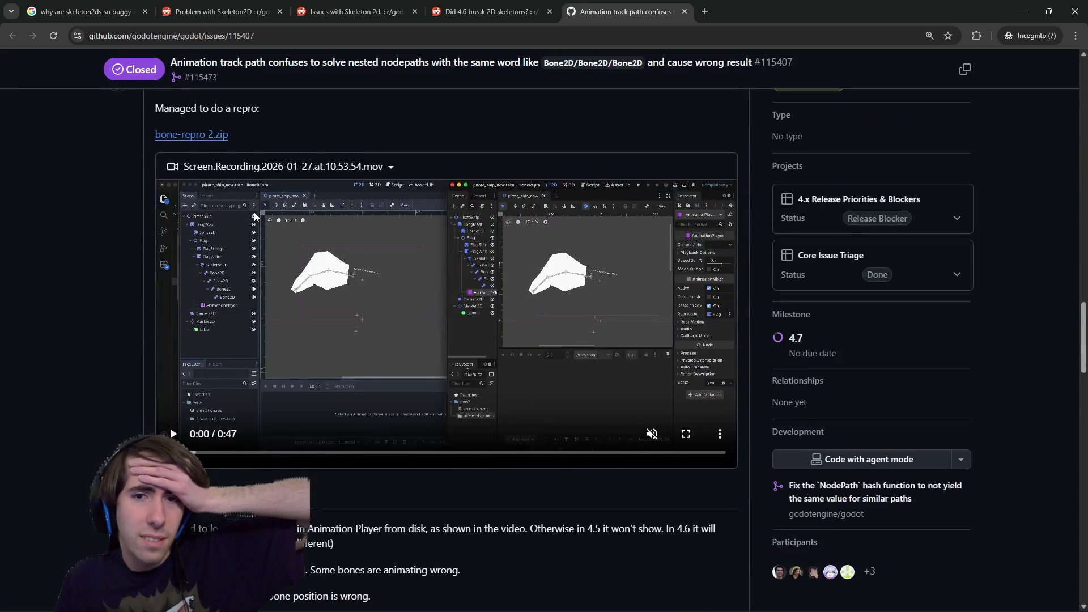
scroll(219, 148, down, 5)
scroll(367, 263, up, 8)
scroll(368, 267, up, 20)
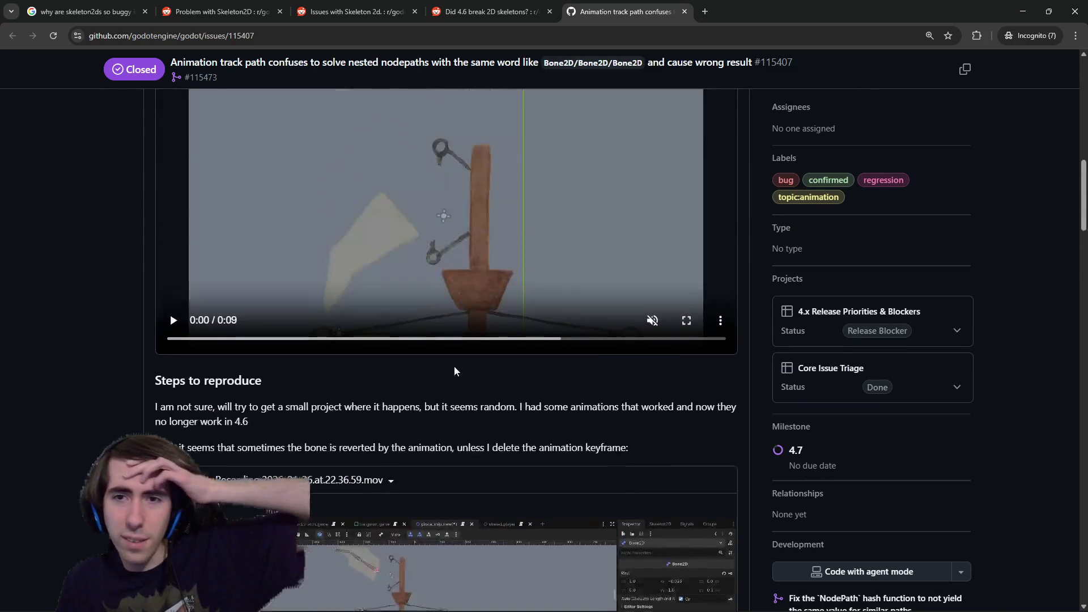
scroll(497, 348, down, 8)
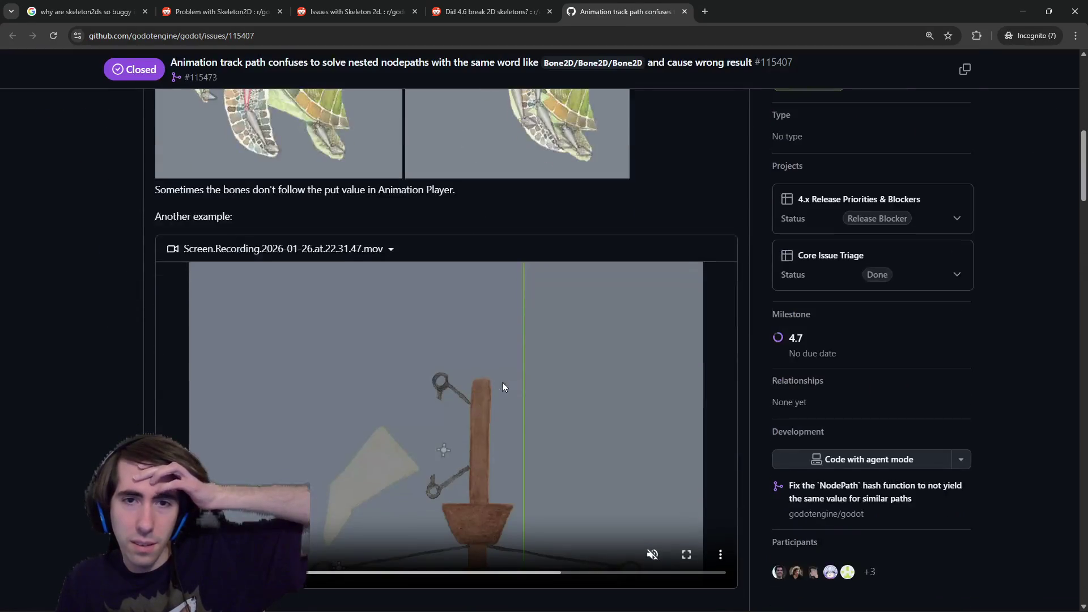
scroll(567, 383, up, 3)
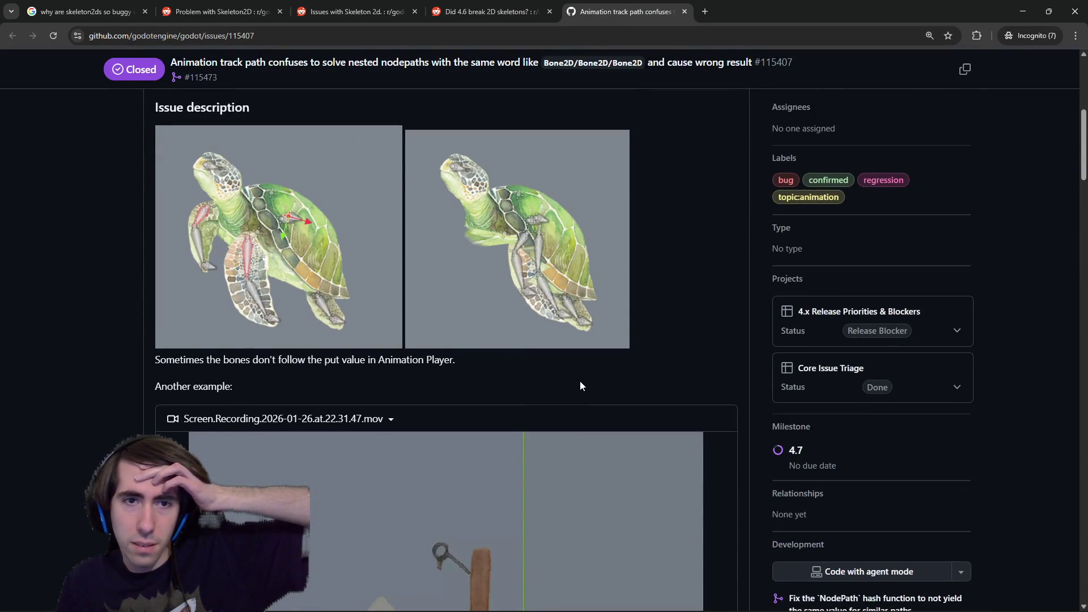
scroll(580, 381, down, 5)
Watch the issue's bone example video fullscreen with sound at low volume.
click(679, 378)
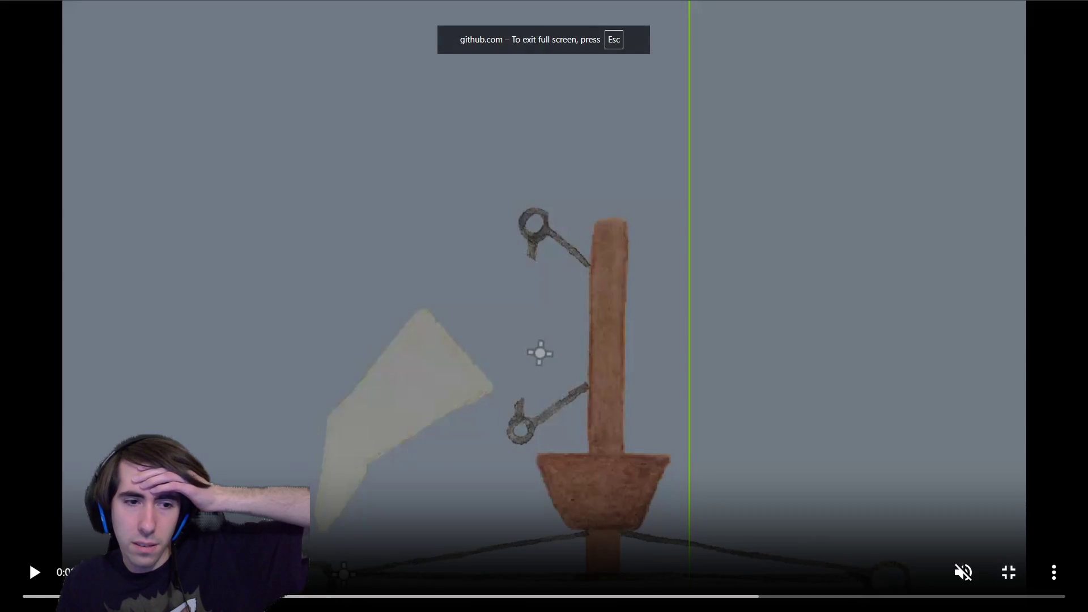
click(680, 380)
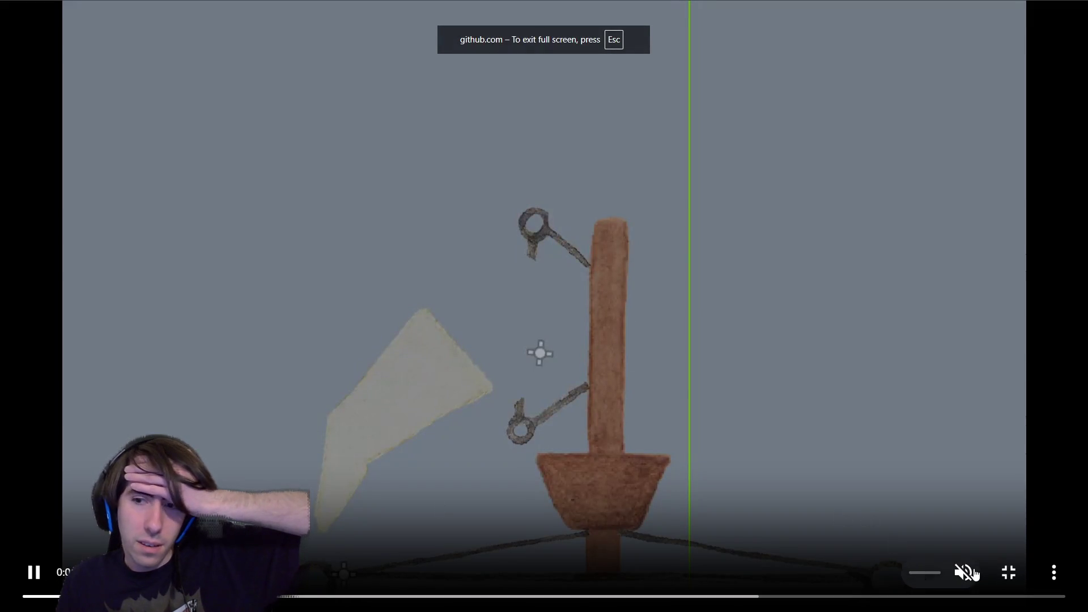
drag(952, 573, 918, 577)
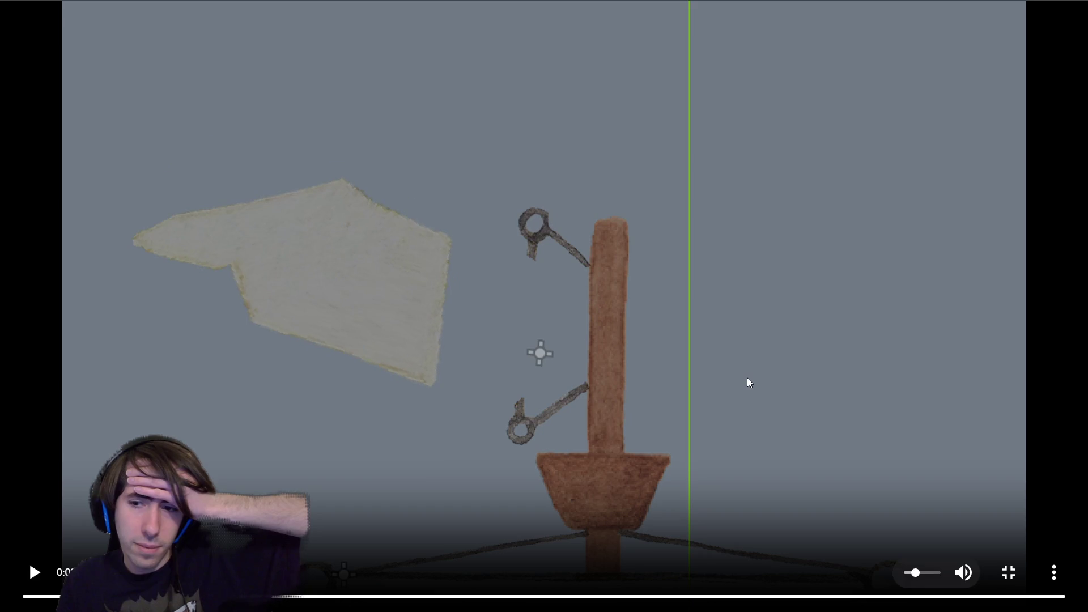
click(1009, 584)
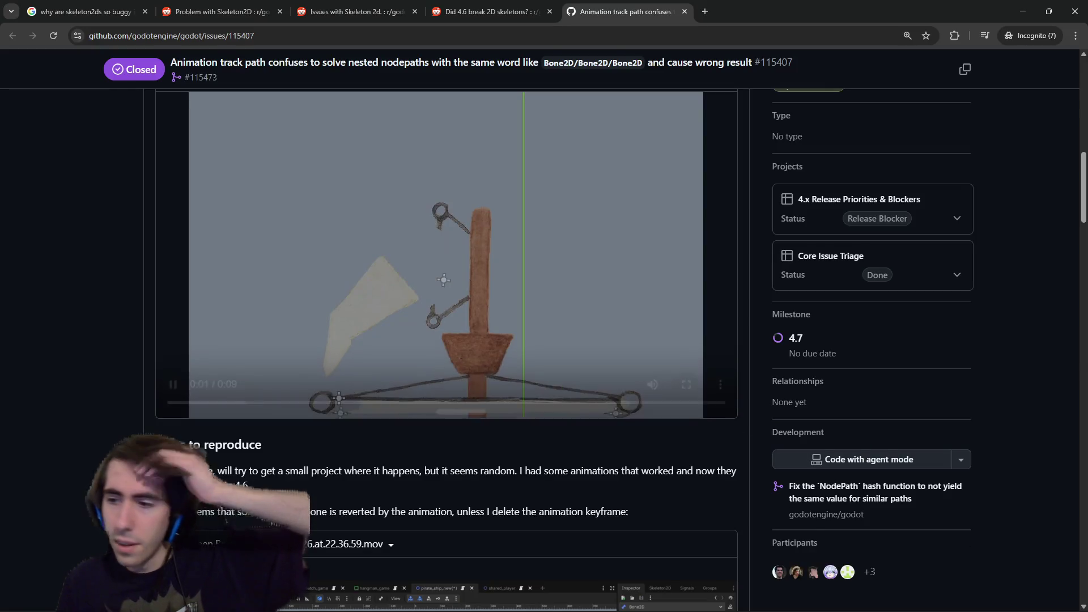
Save Overlay.tscn in Godot and close the editor.
key(alt+Tab)
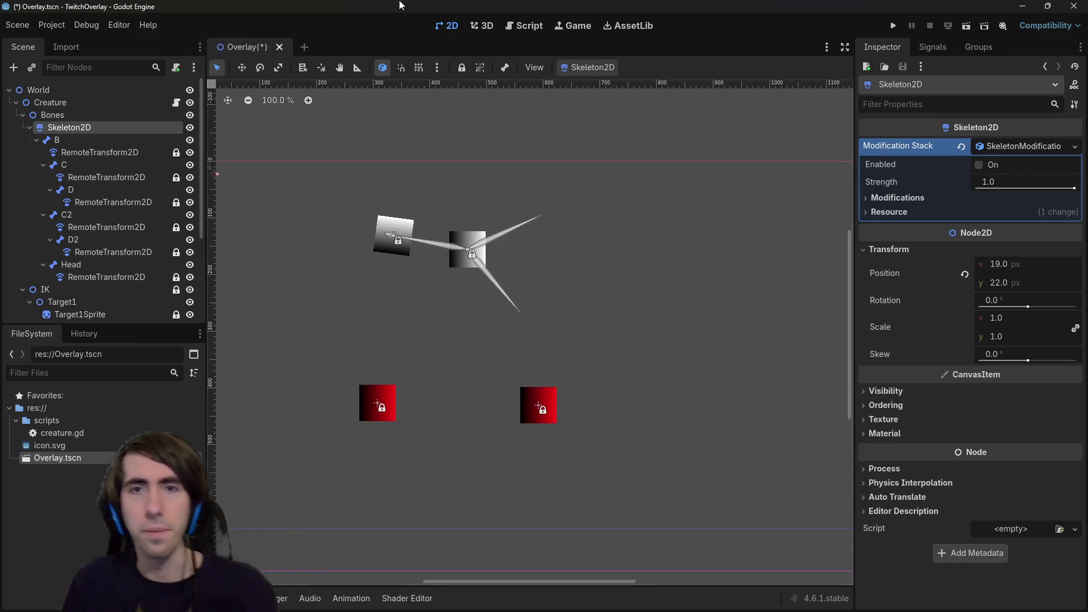
key(ctrl+s)
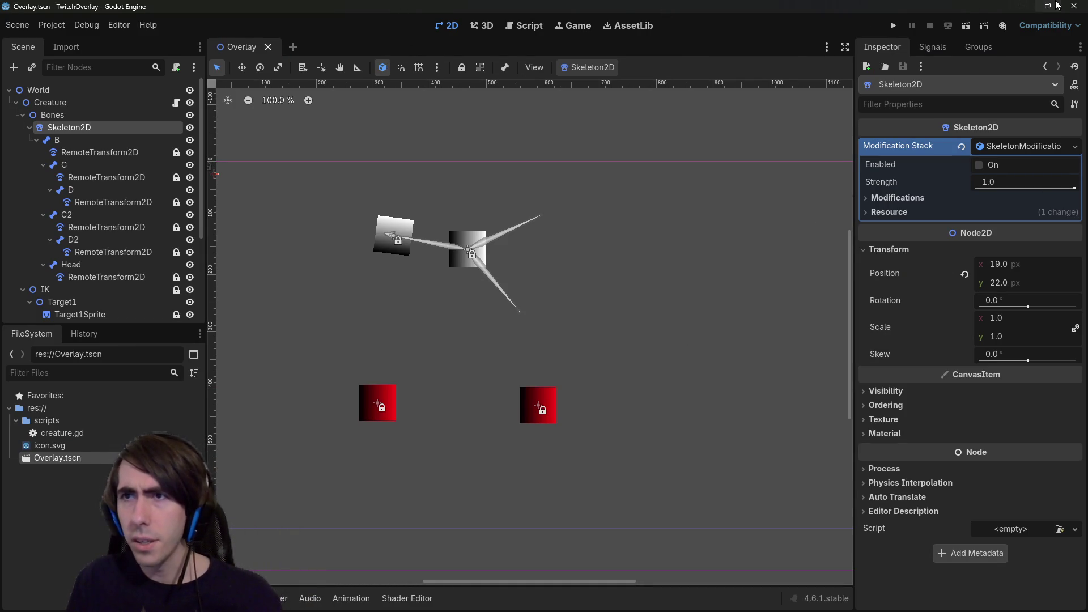
click(1073, 6)
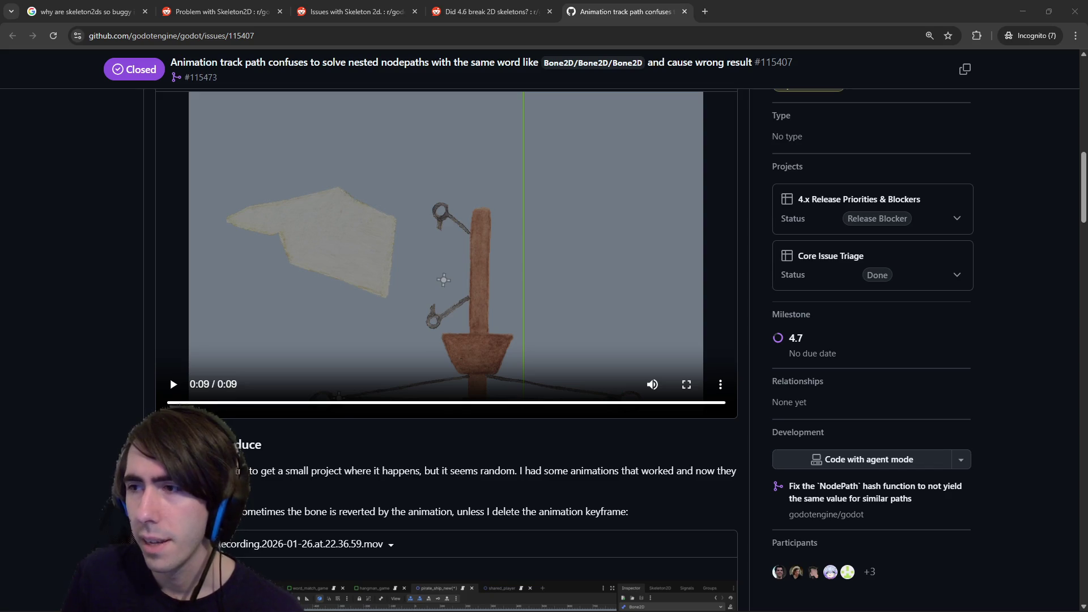
Return to the relaunched Godot editor with the TwitchOverlay project loaded.
key(alt+Tab)
key(alt+Tab)
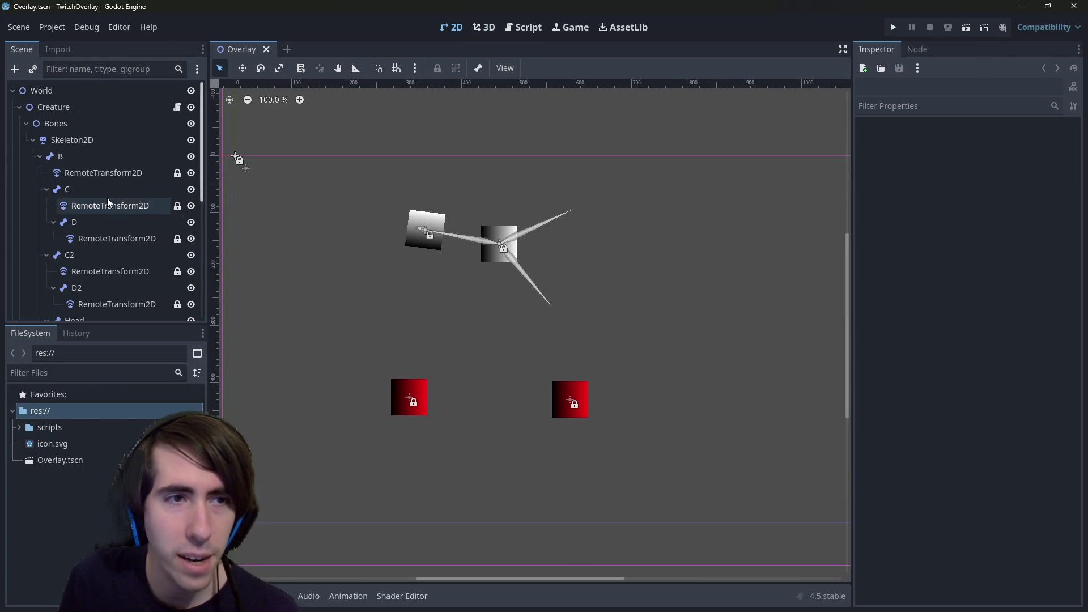
Add an empty Element 0 to the Skeleton2D's modification stack without choosing a type.
click(73, 138)
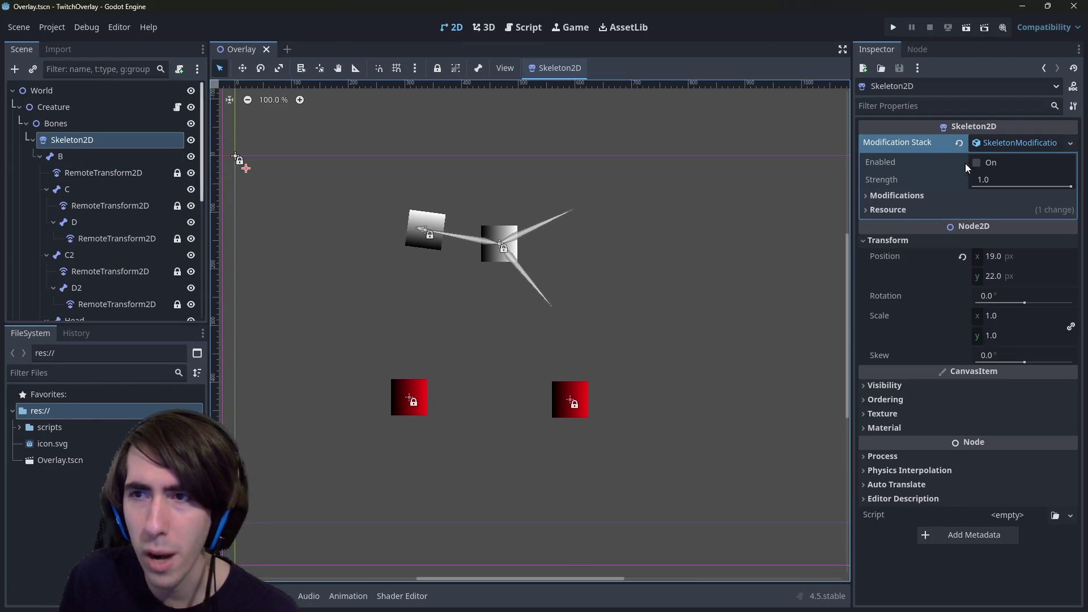
click(911, 195)
click(974, 219)
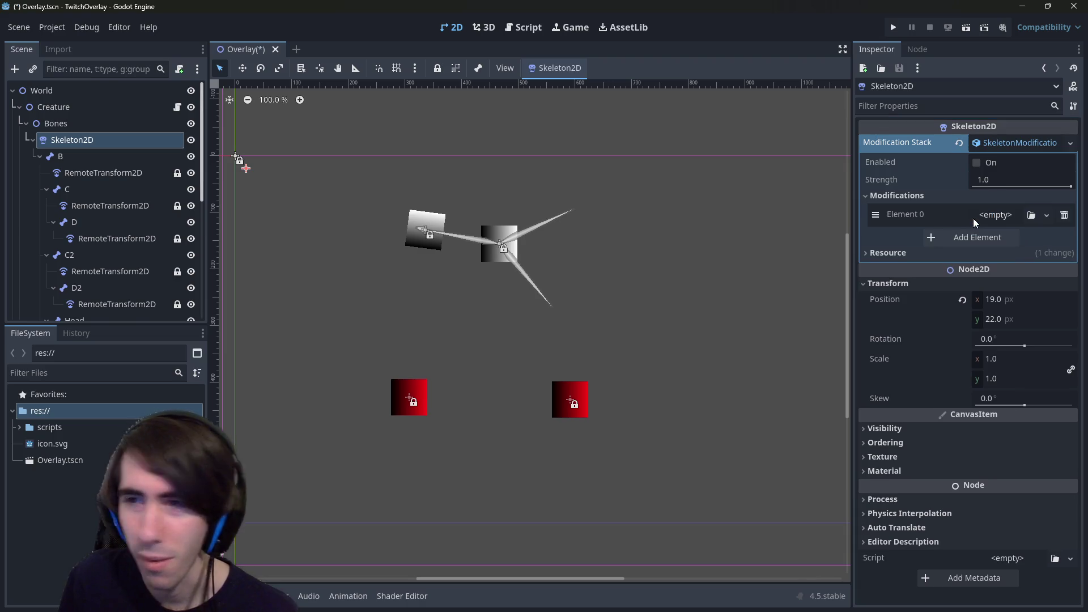
click(995, 216)
key(Escape)
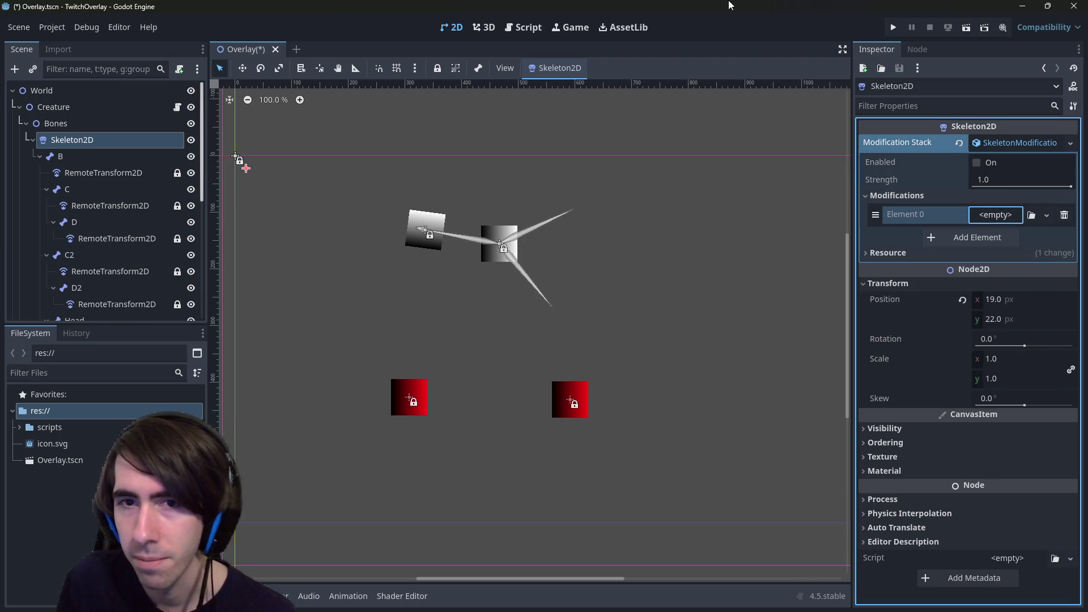
scroll(508, 246, down, 2)
Save the scene and check the scale values of the RemoteTransform2D under bone C.
click(110, 205)
key(ctrl+s)
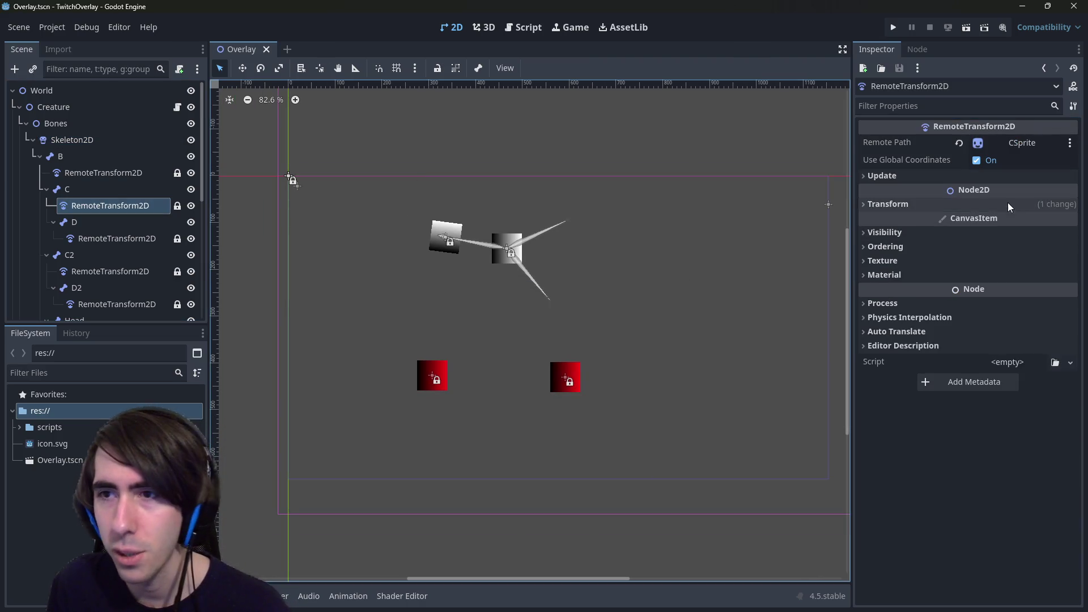
click(1008, 204)
click(957, 285)
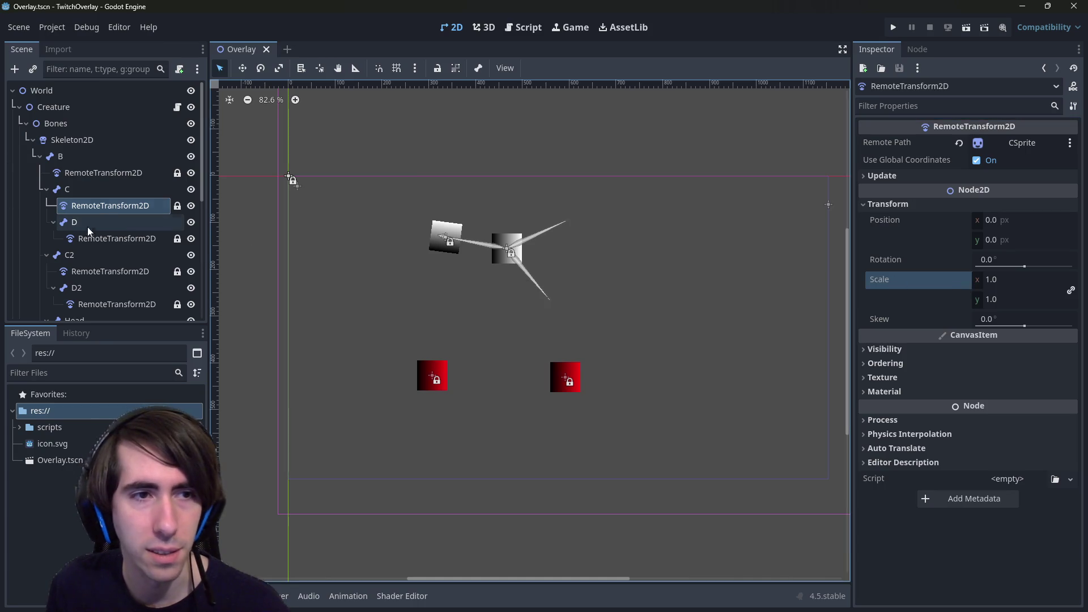
Try resetting bone C's scale, skew and position, then undo the position reset.
click(85, 189)
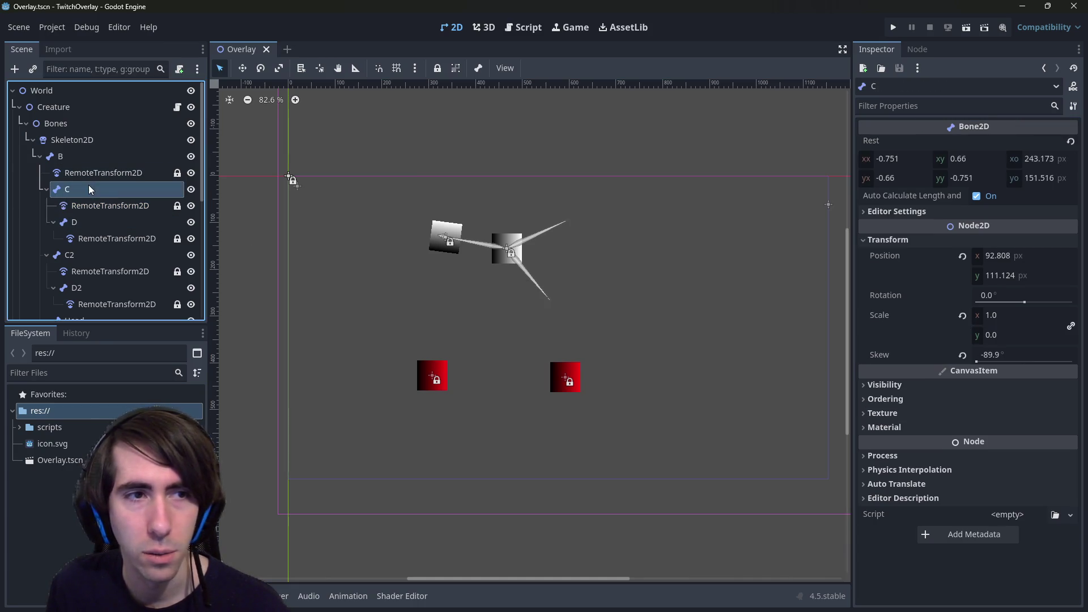
click(963, 321)
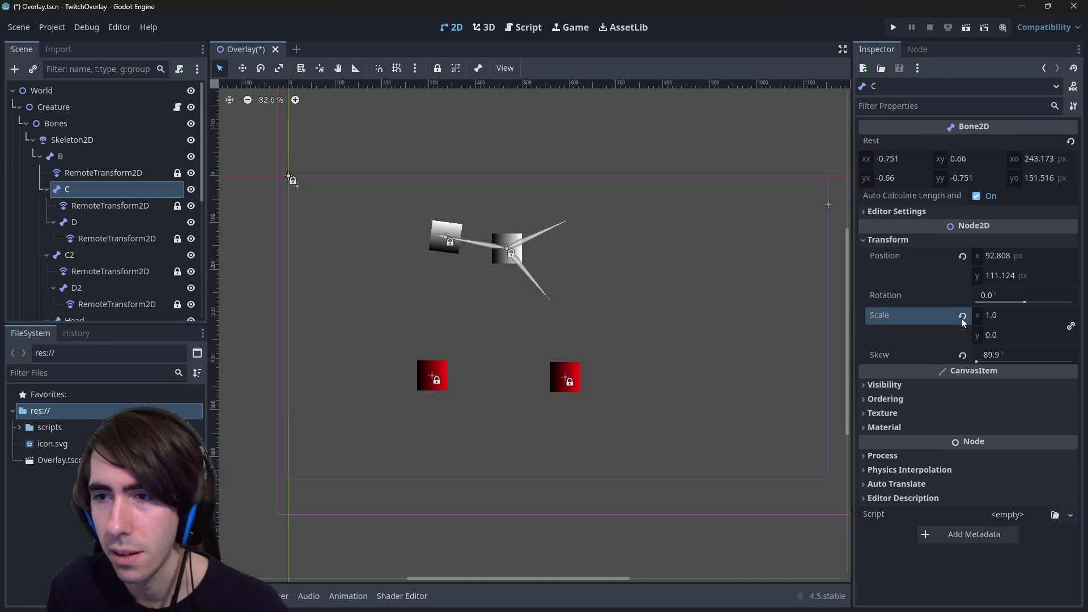
click(960, 356)
click(962, 255)
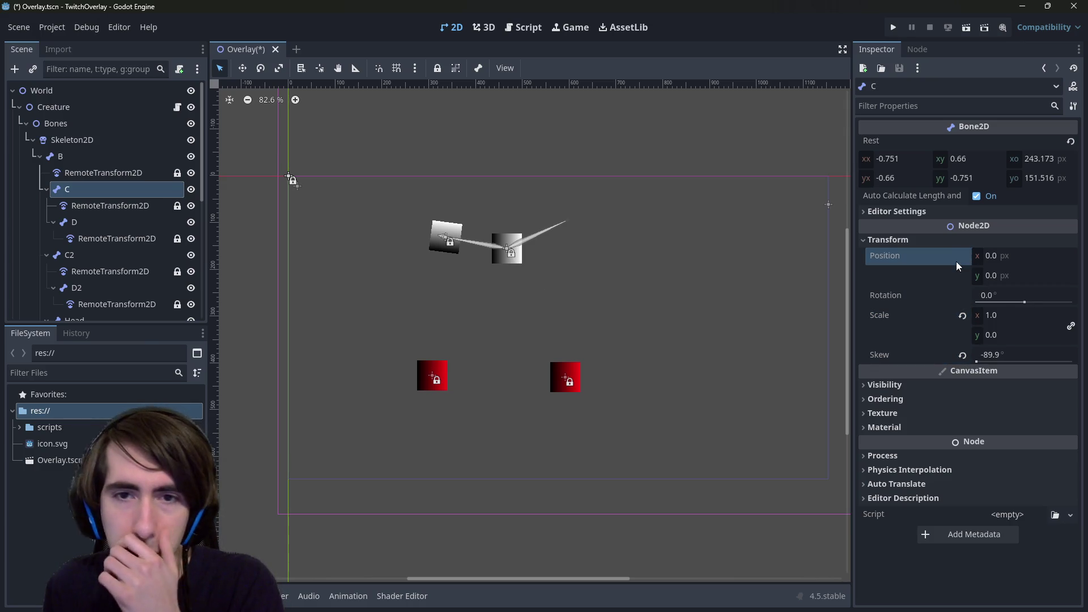
key(ctrl+z)
key(ctrl+shift+z)
key(ctrl+z)
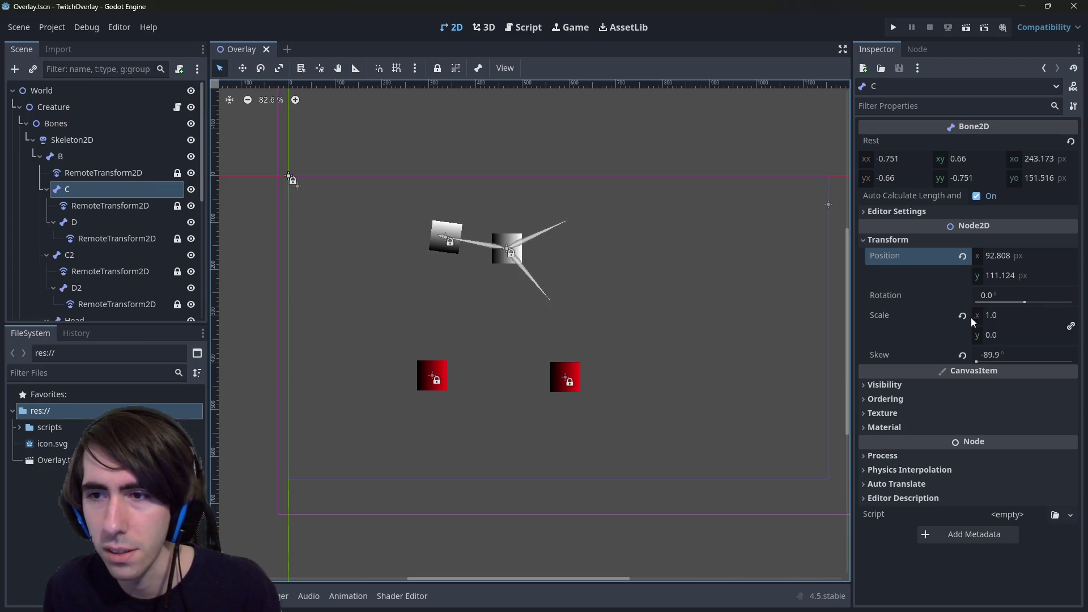
Set bone C's Y position to 109.484, toggling automatic bone length off and on, and save.
drag(1013, 280, 1003, 280)
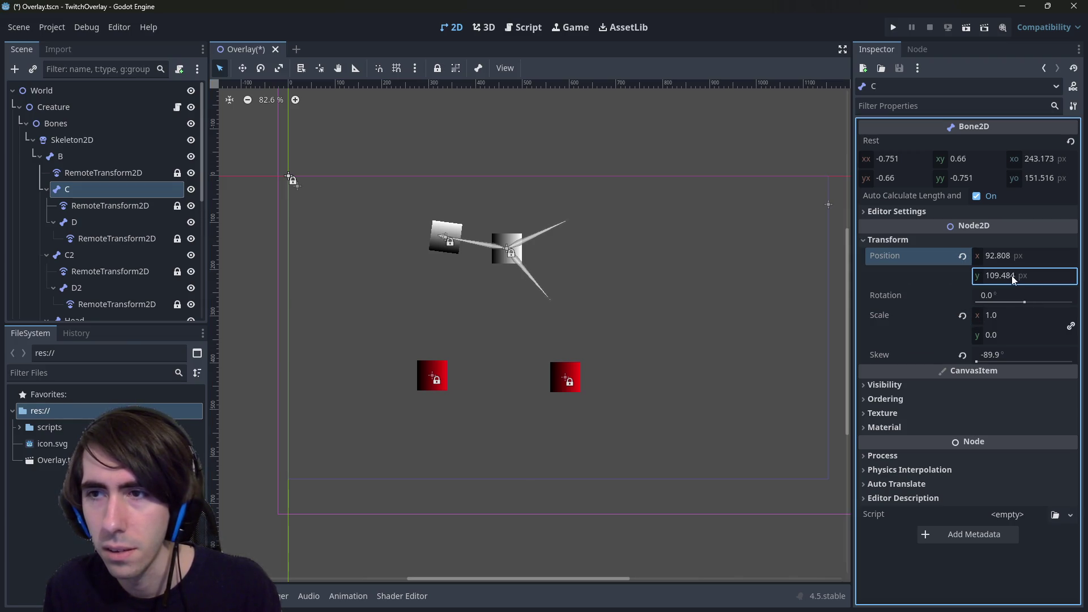
click(976, 196)
mouse_move(982, 350)
mouse_down()
mouse_move(1020, 374)
mouse_move(974, 350)
mouse_up()
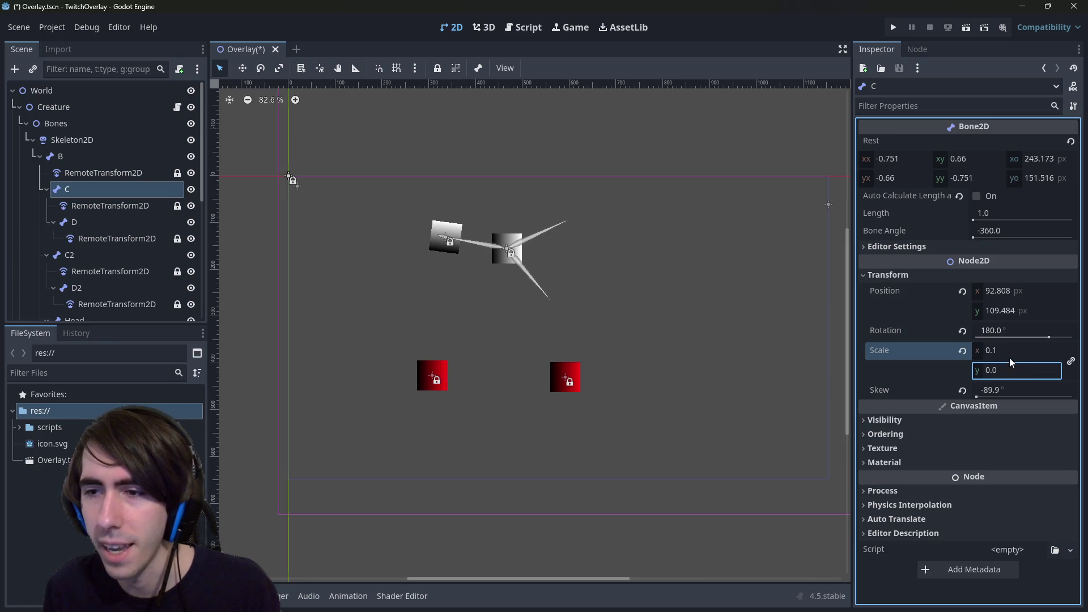
key(ctrl+s)
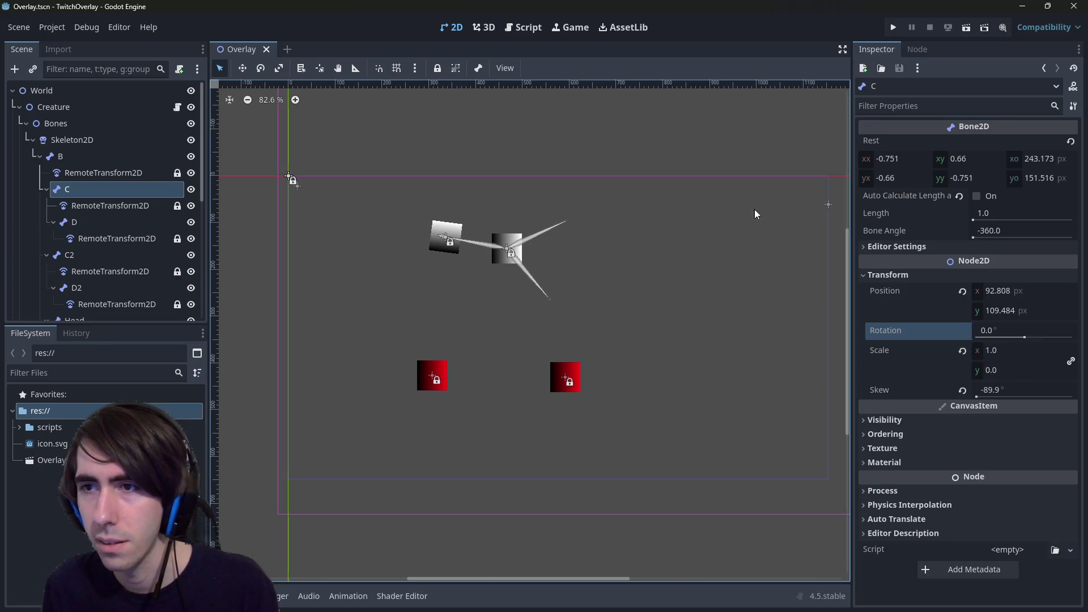
click(976, 195)
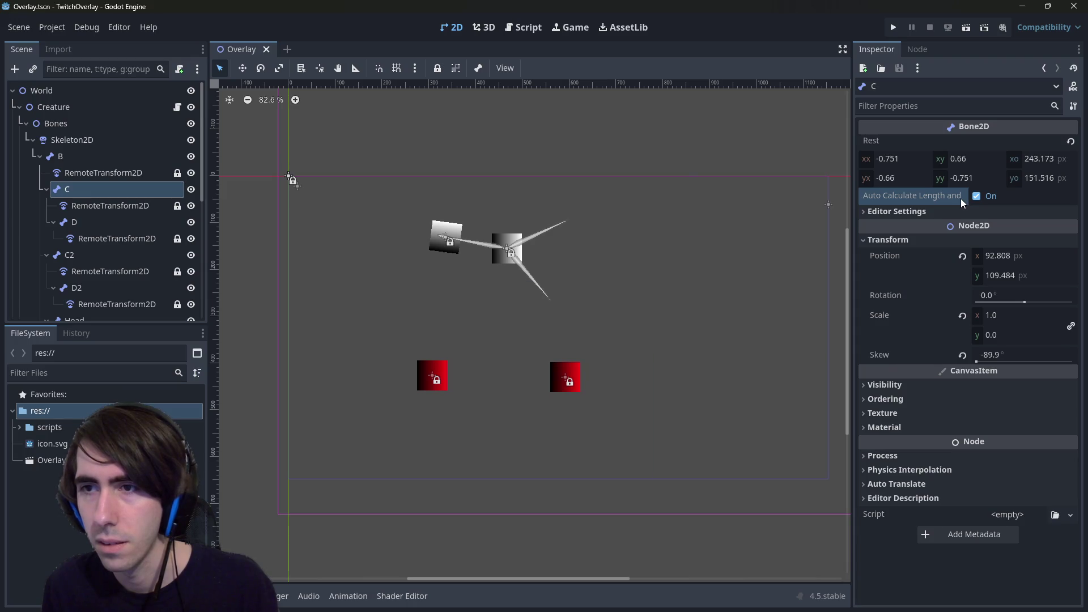
Unlink bone C's scale, try Y scale 1, and confirm skew at -89.9.
mouse_move(997, 315)
mouse_down()
mouse_move(986, 315)
mouse_move(1020, 334)
mouse_up()
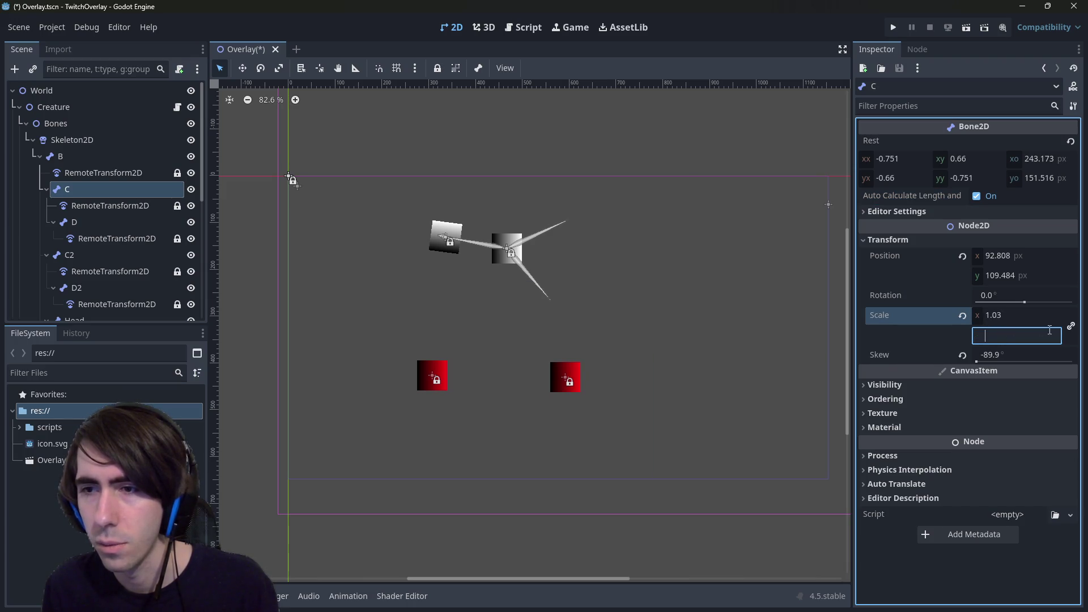
click(1070, 326)
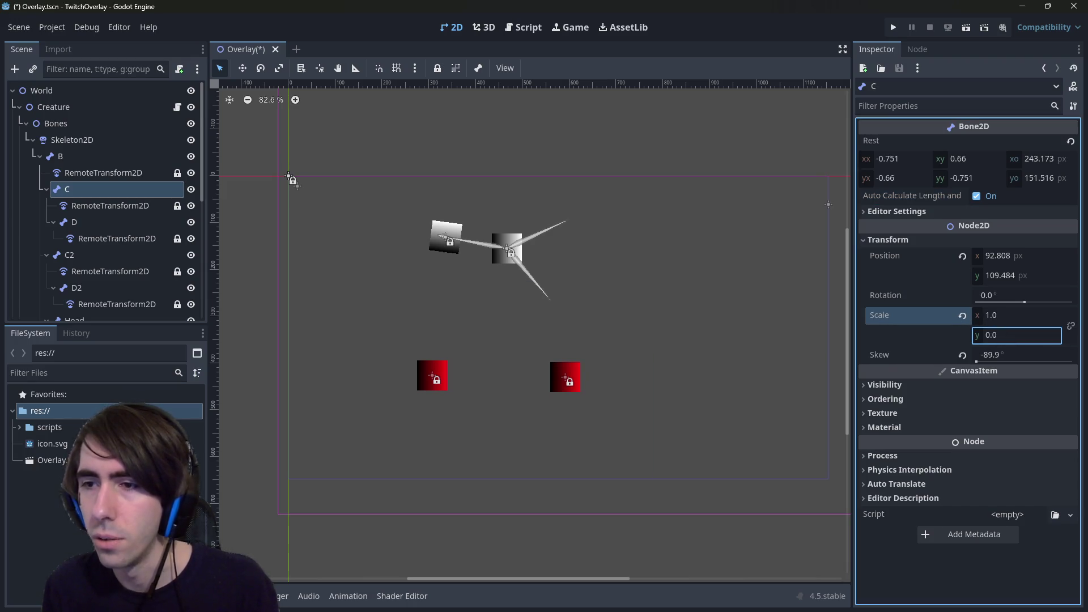
click(1008, 335)
text(1)
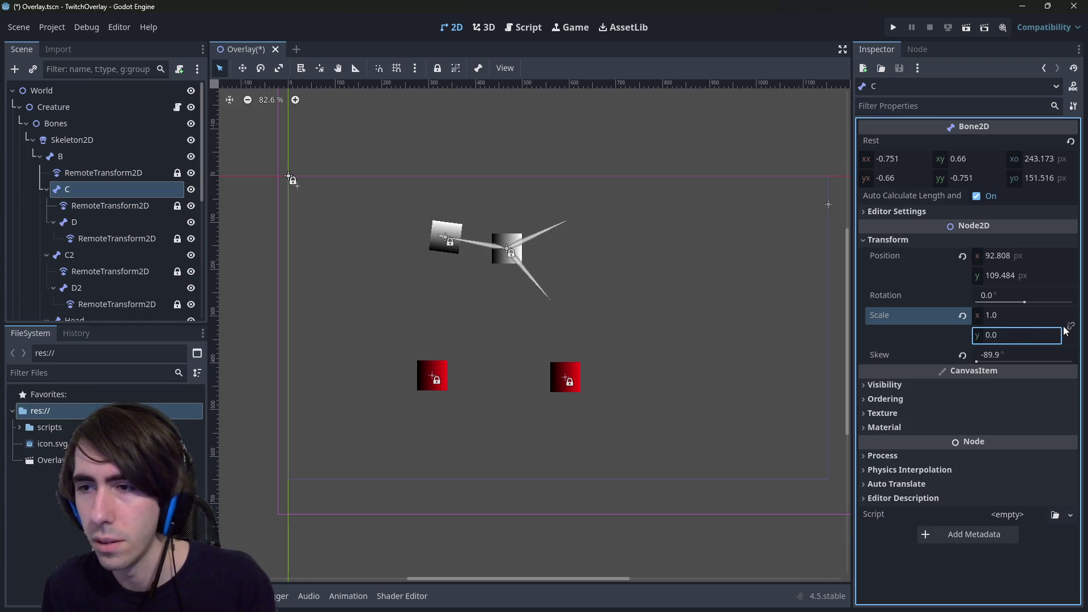
click(989, 357)
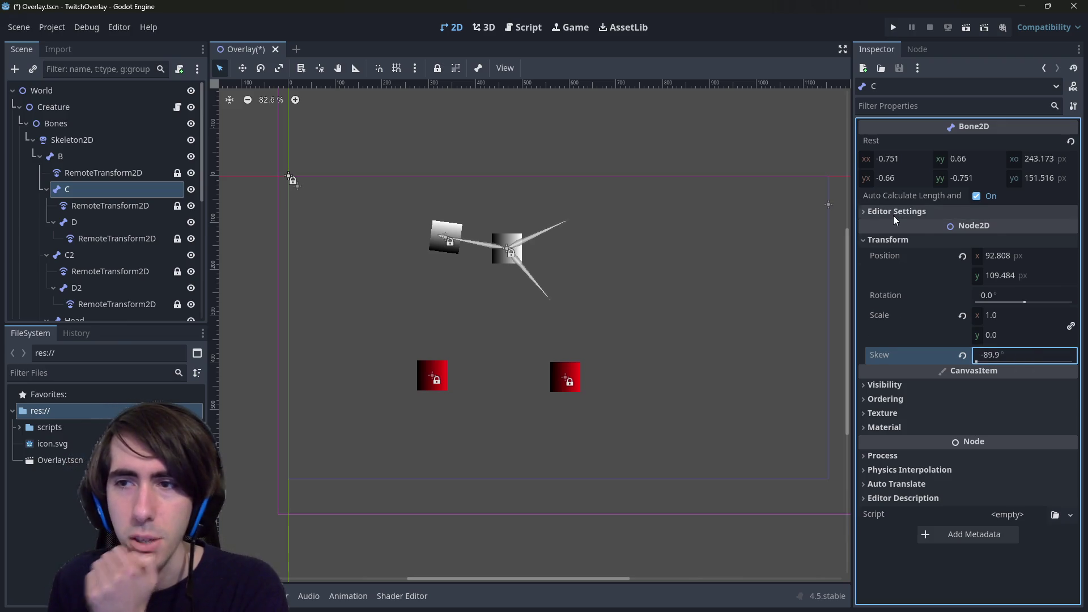
key(Return)
click(73, 209)
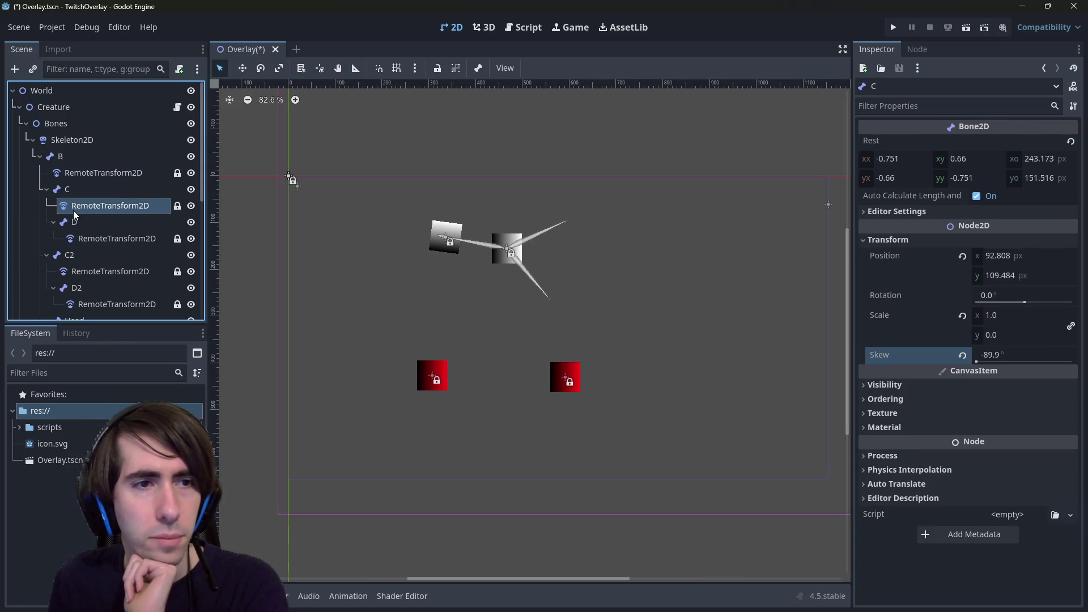
Look over bone C and its RemoteTransform2D child in the Scene dock.
right_click(63, 190)
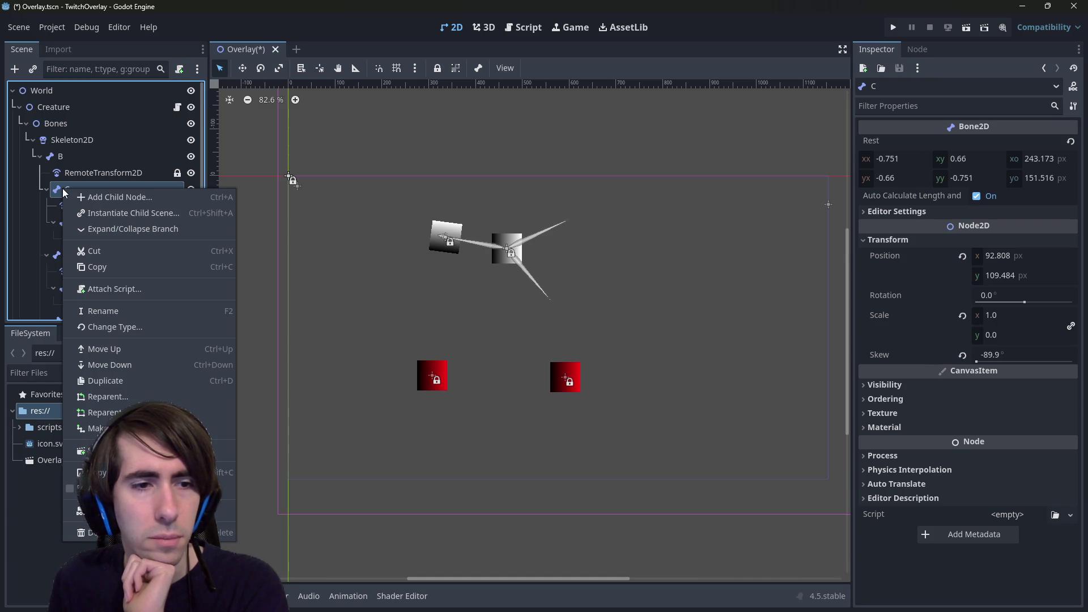
click(90, 165)
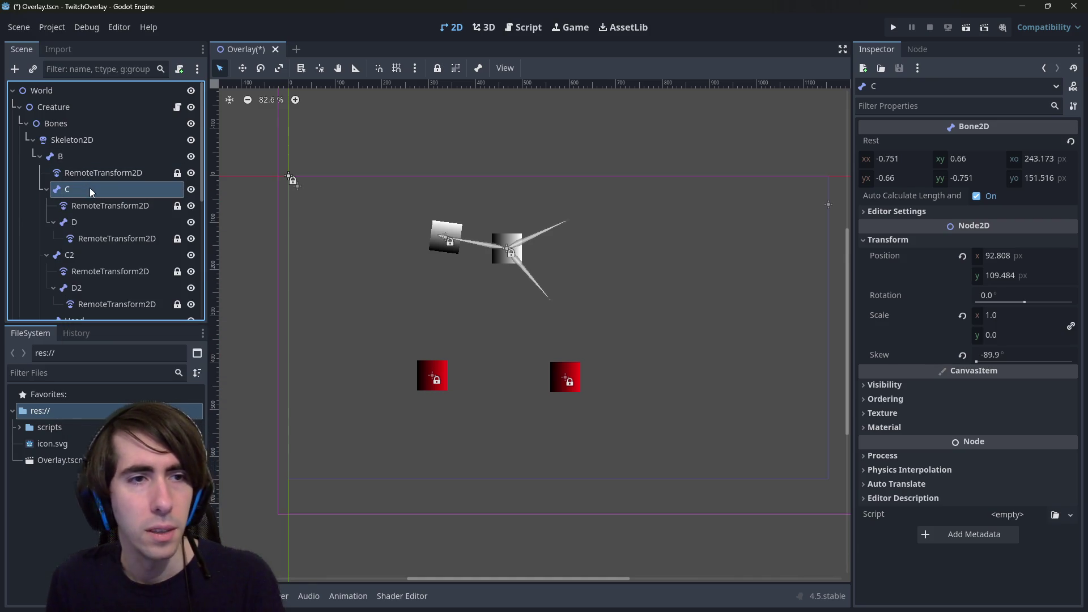
scroll(110, 168, down, 2)
click(100, 145)
scroll(100, 170, up, 2)
click(94, 187)
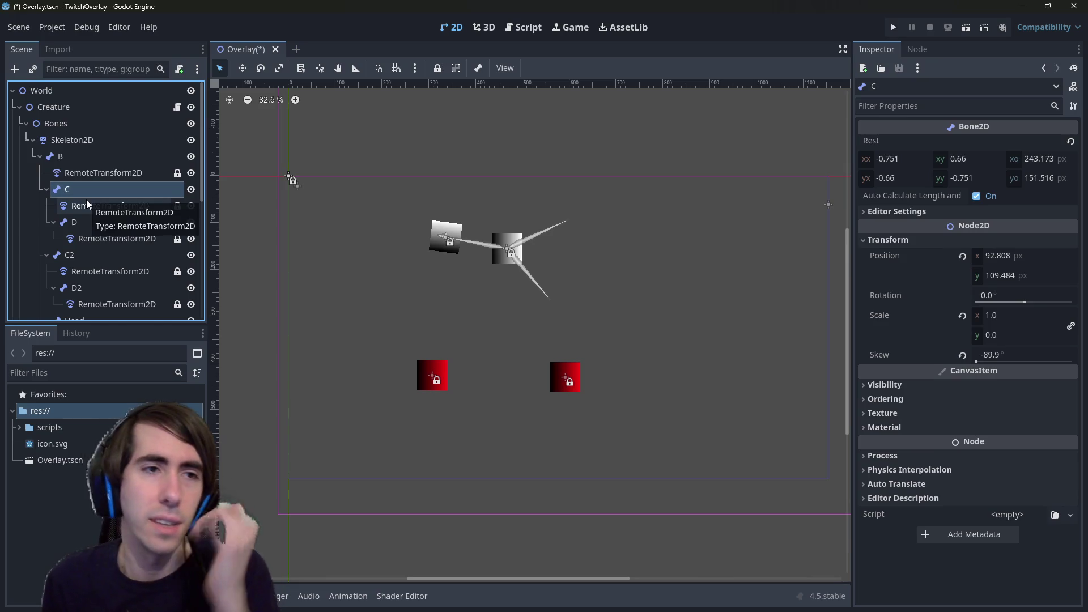
Revert the Skeleton2D's modification stack to empty and reselect bone C.
click(77, 140)
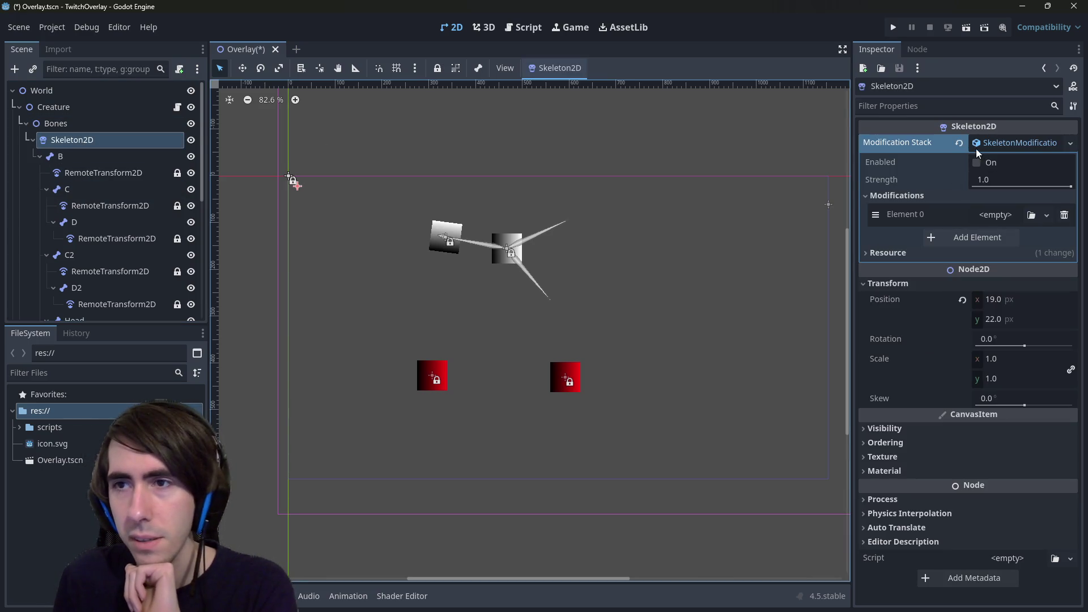
key(ctrl+z)
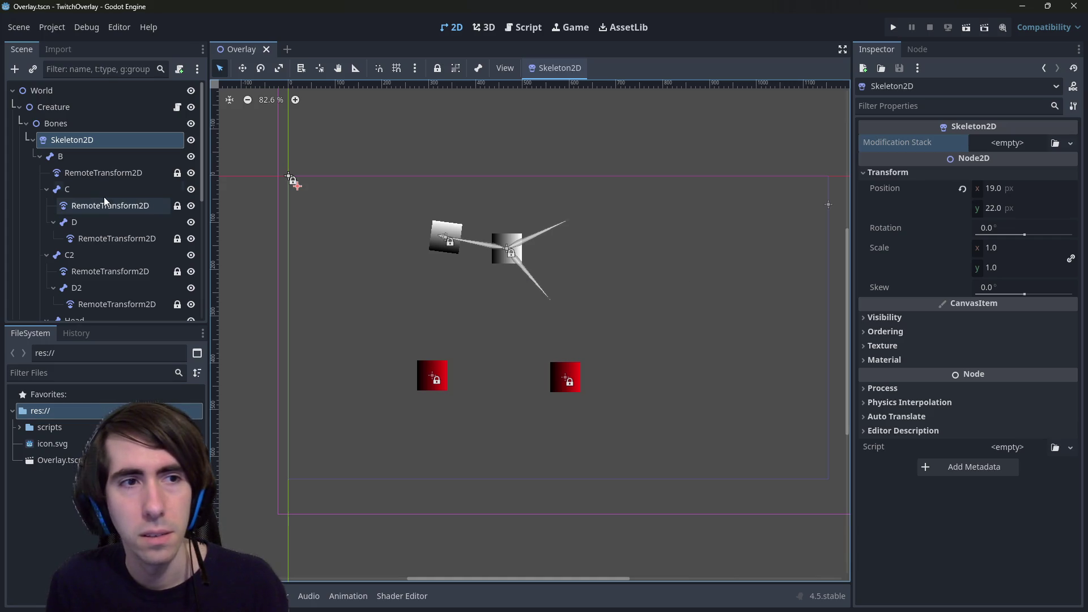
click(88, 190)
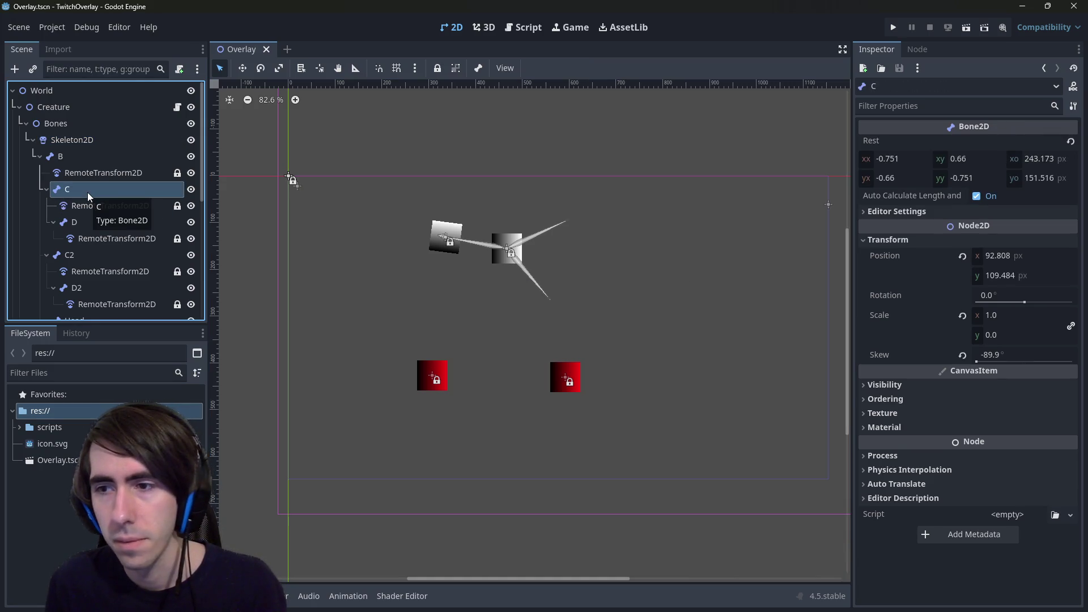
scroll(50, 226, down, 5)
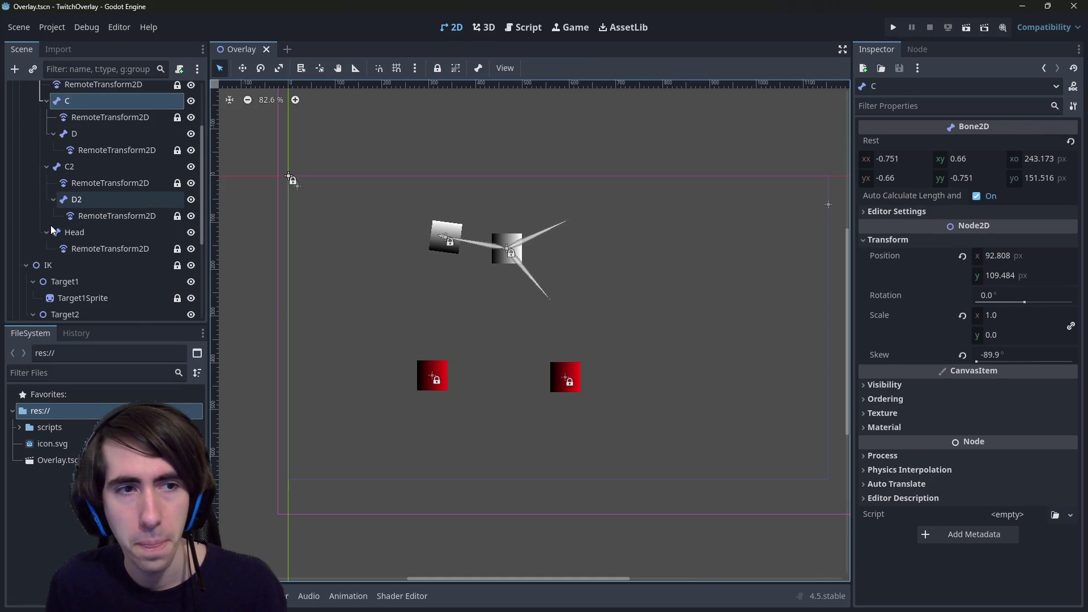
scroll(60, 219, up, 4)
Duplicate bone C as C3, move it above C under bone B, and delete the original C.
key(ctrl+d)
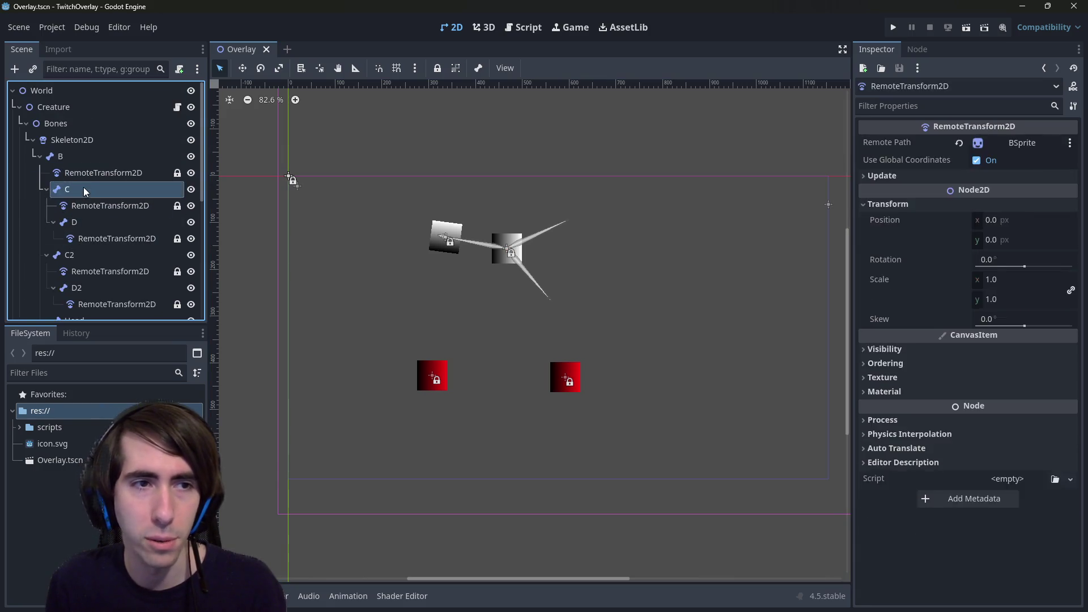
drag(77, 178, 79, 179)
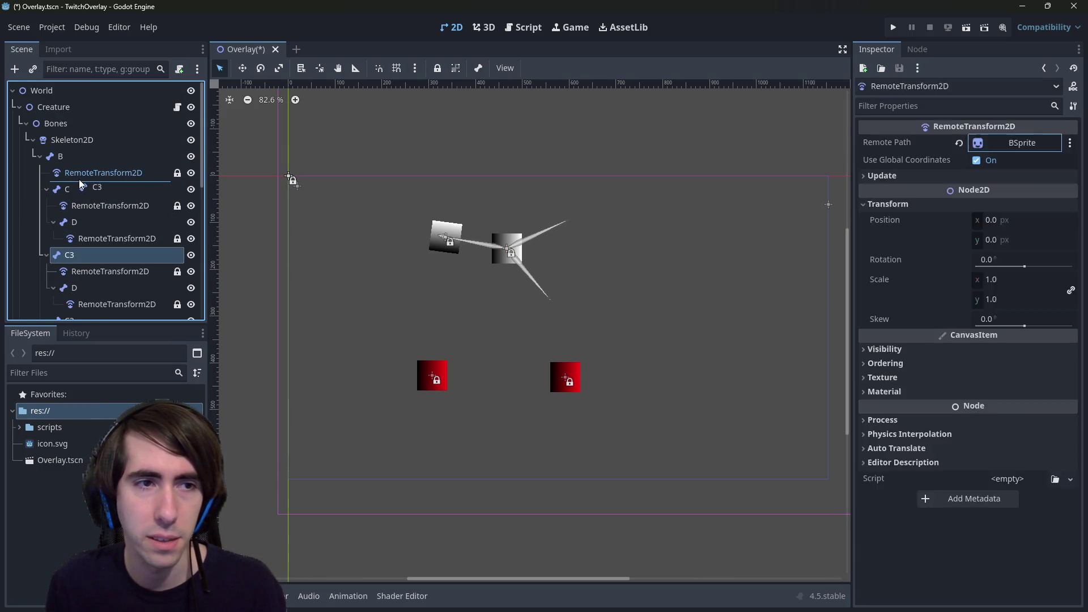
key(Delete)
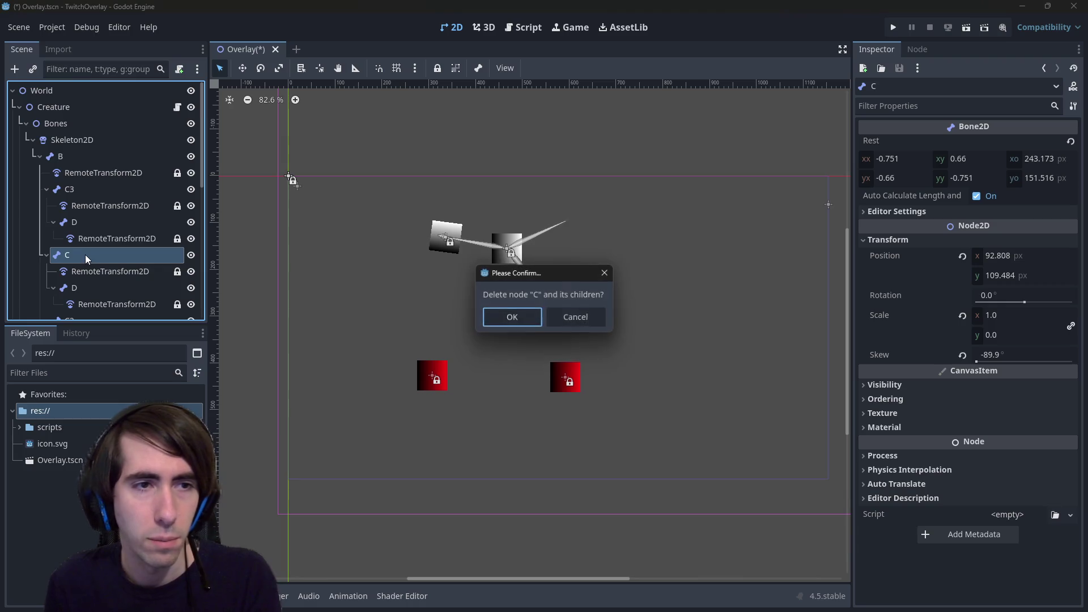
key(Return)
click(89, 191)
click(92, 189)
Rename bone C3 to C and save the Overlay scene.
key(BackSpace)
key(Return)
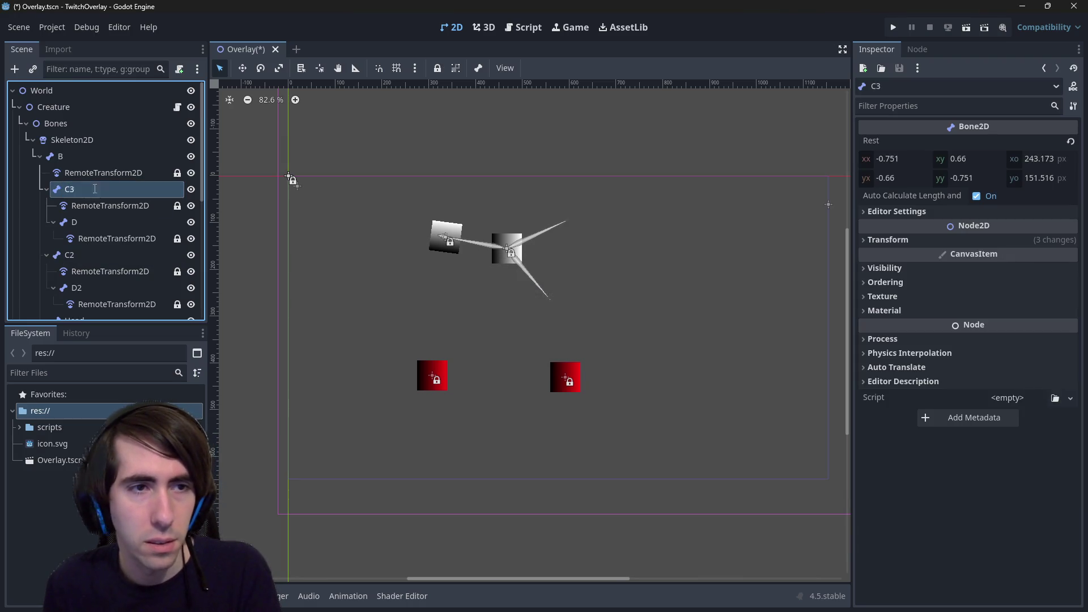
key(ctrl+s)
click(887, 240)
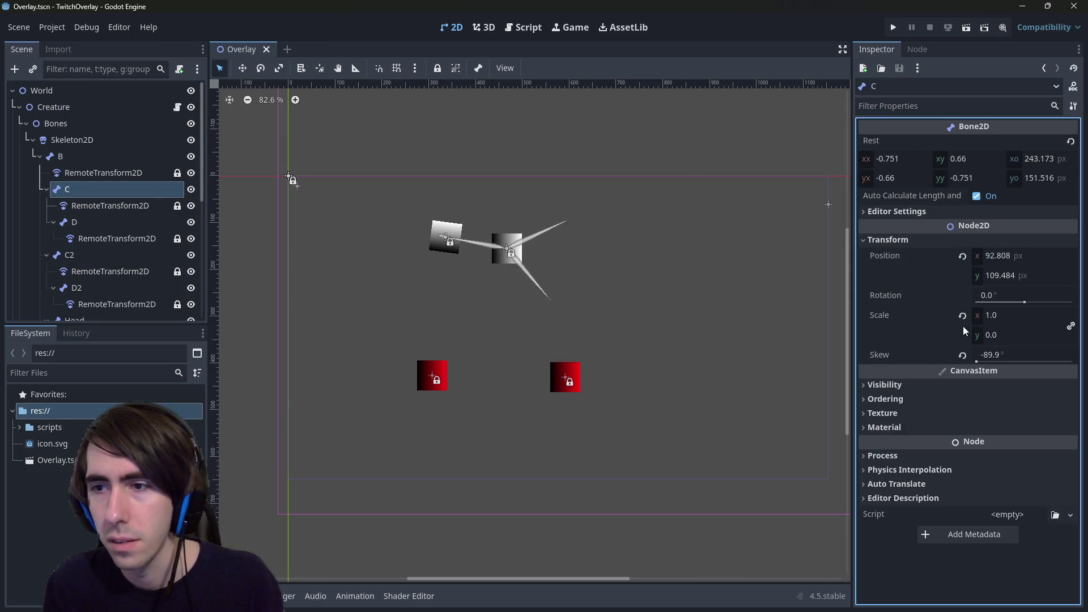
Compare the transforms of bone D, Skeleton2D, bone C and both RemoteTransform2Ds.
click(86, 225)
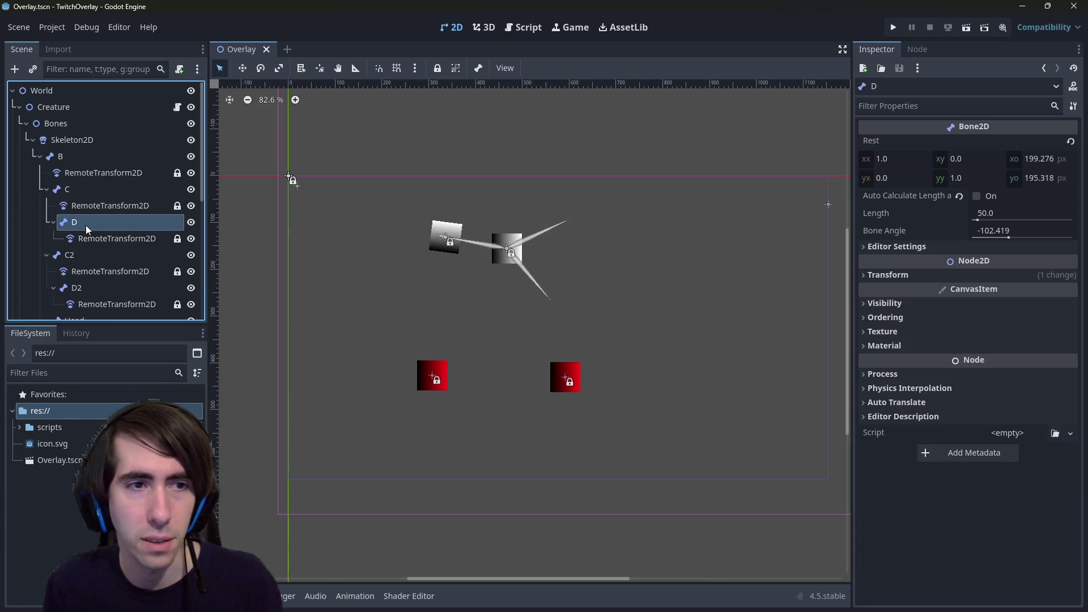
click(887, 275)
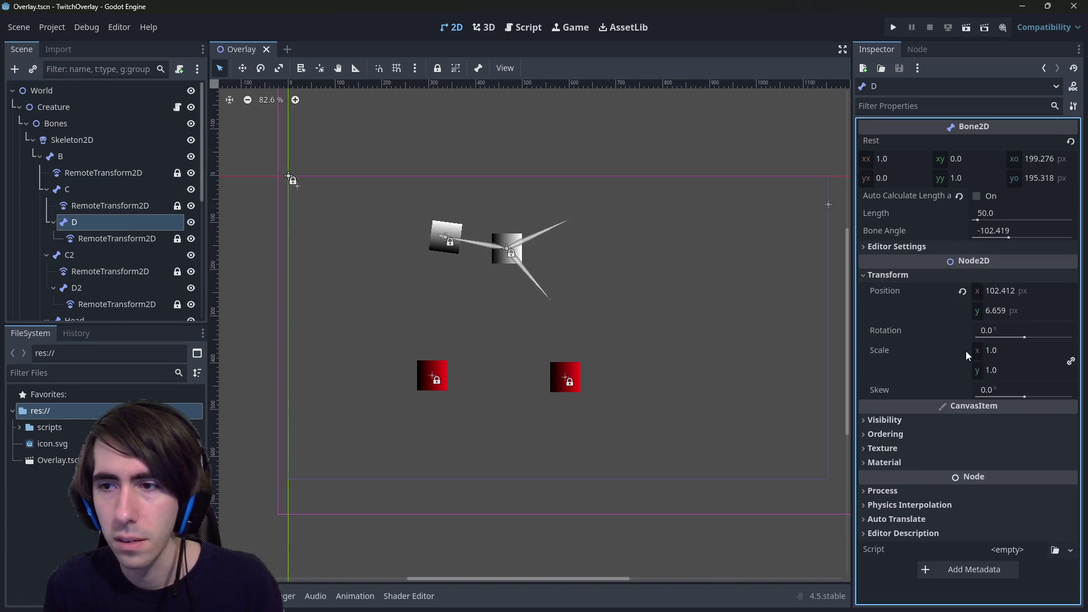
click(73, 140)
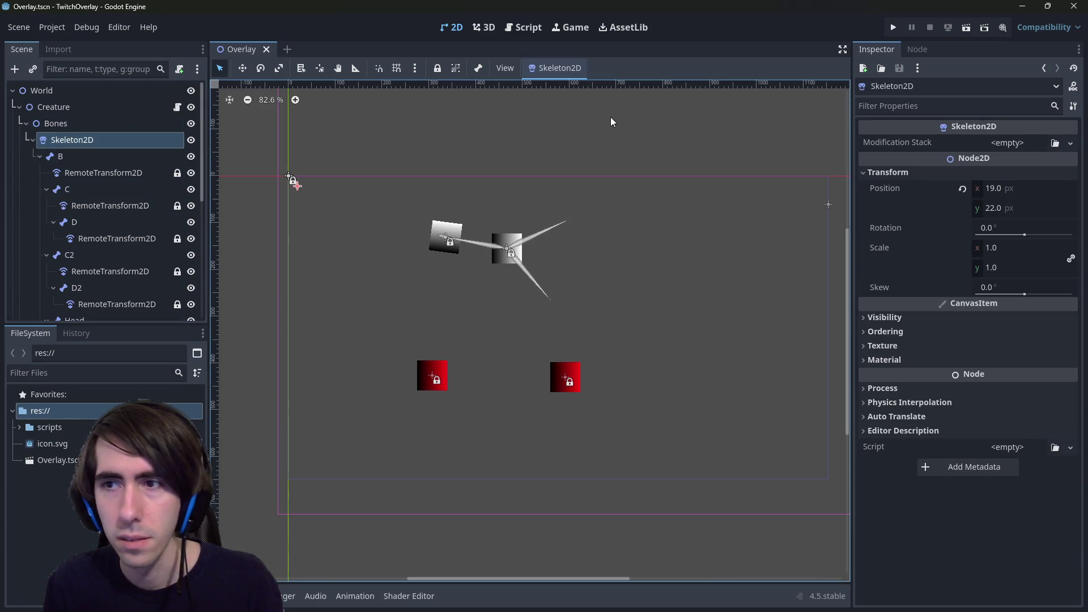
click(94, 191)
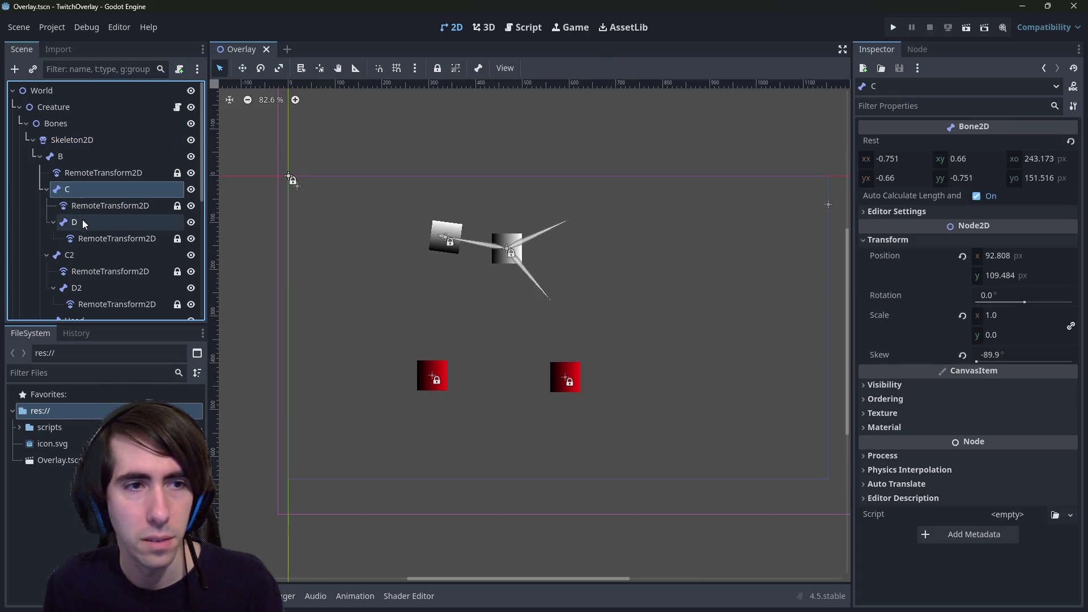
click(85, 237)
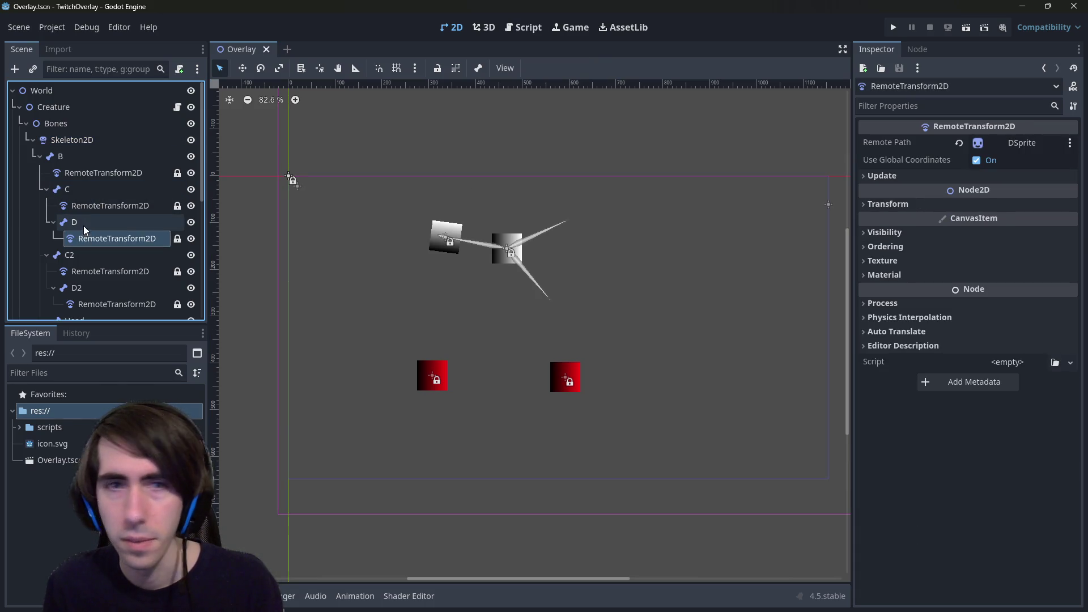
click(90, 205)
scroll(93, 203, down, 3)
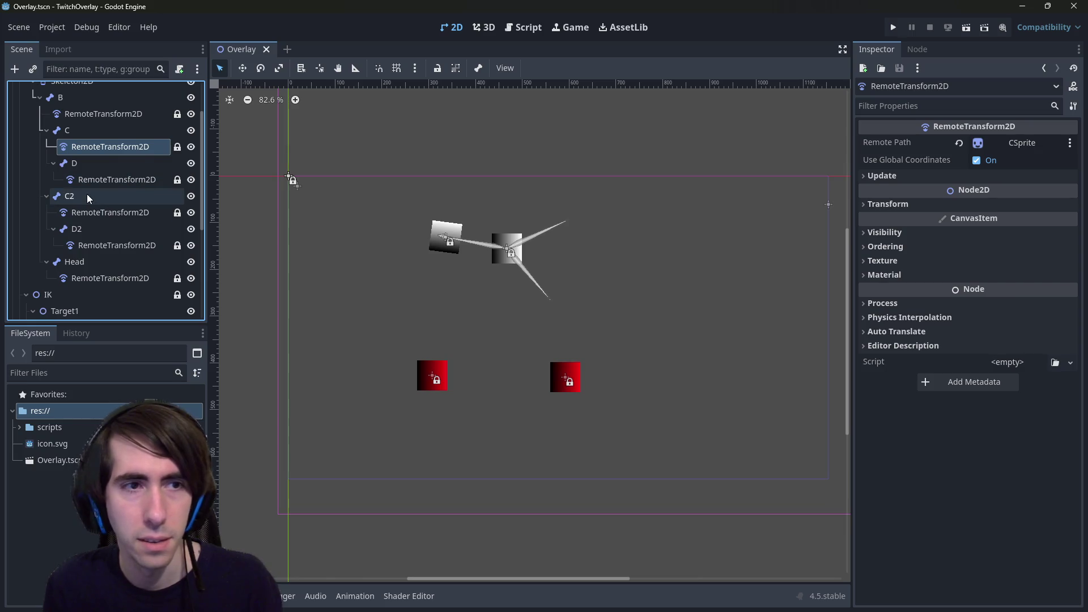
Reset the scale of bones C2 and C to 1 by 1, saving after each.
click(87, 193)
click(960, 351)
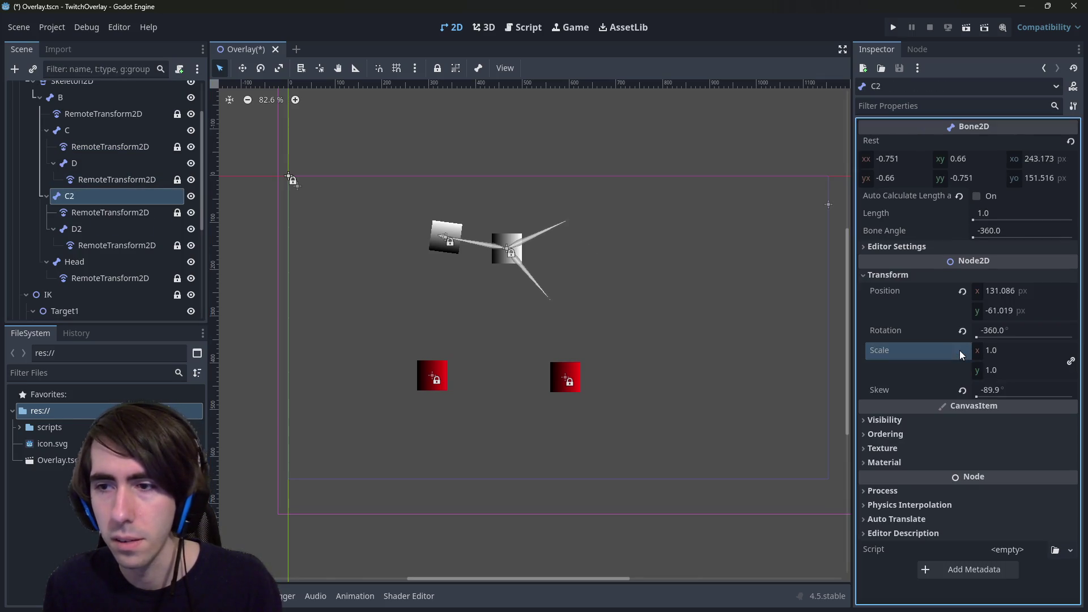
key(ctrl+s)
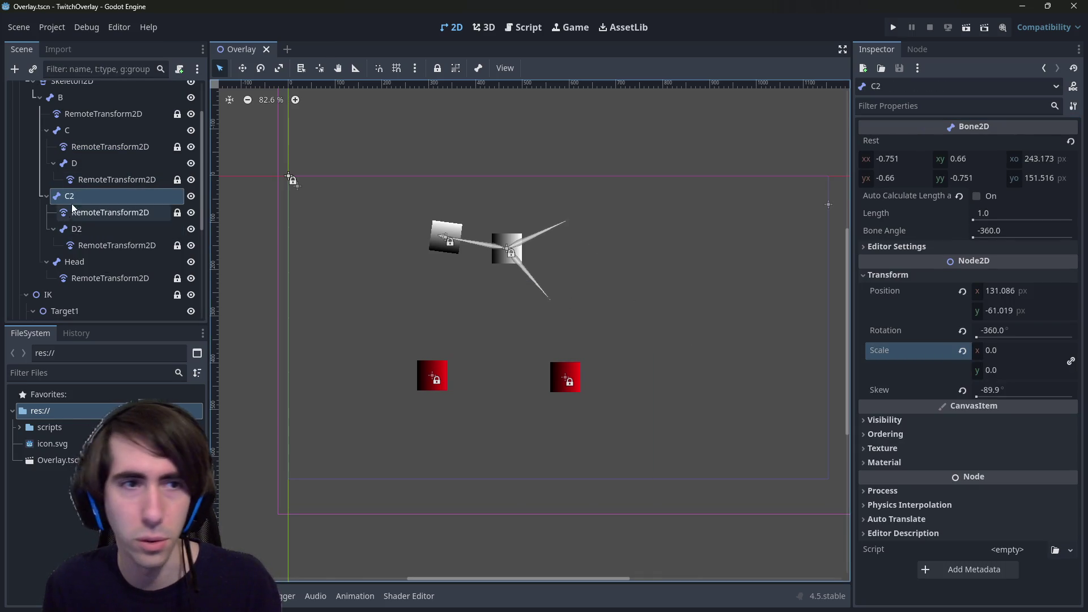
click(98, 133)
click(963, 316)
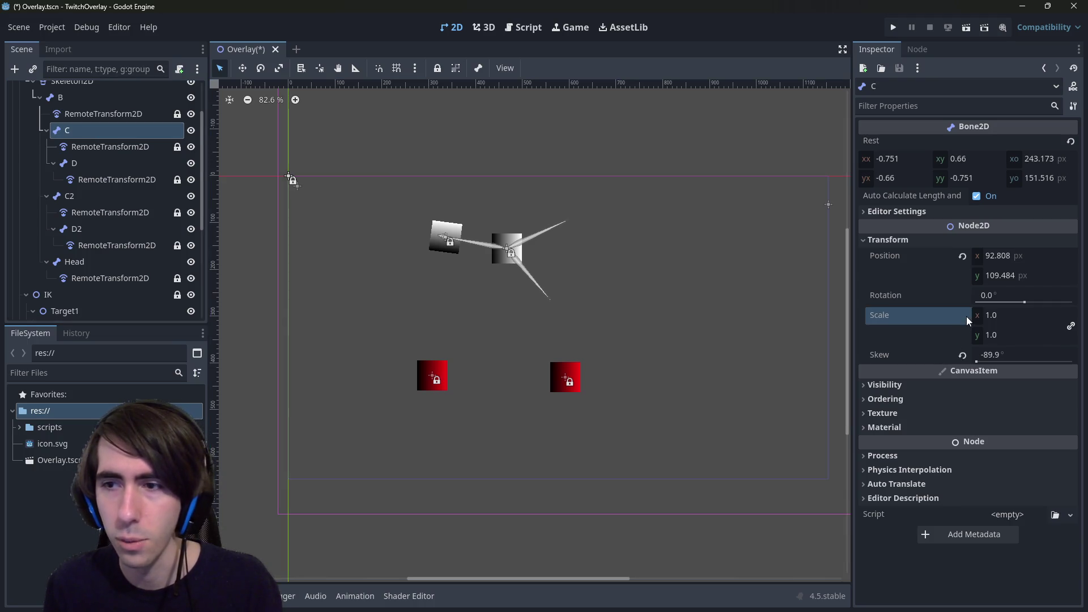
key(ctrl+s)
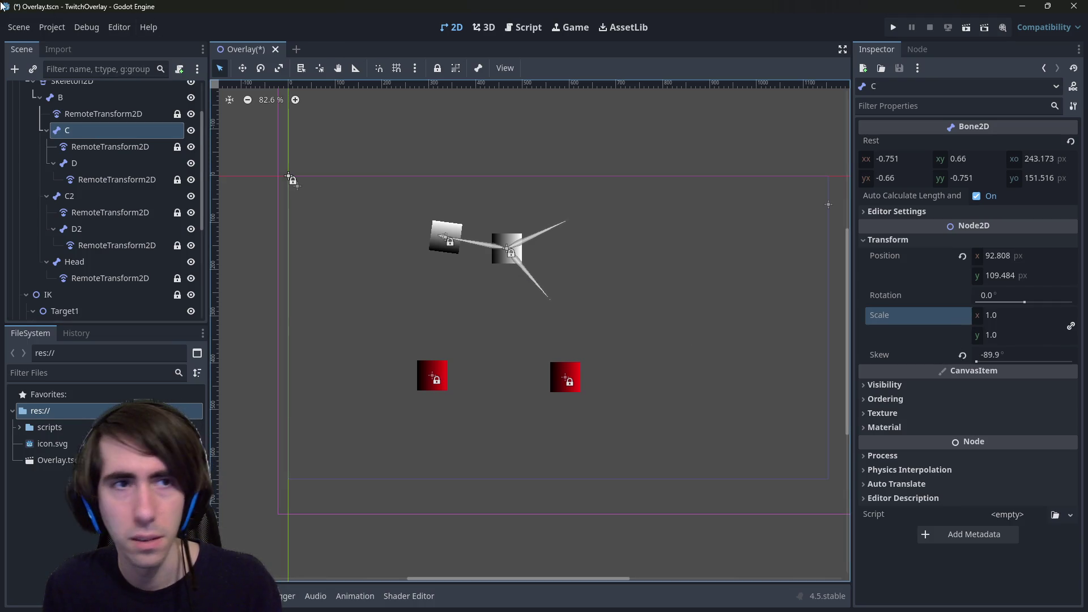
click(52, 28)
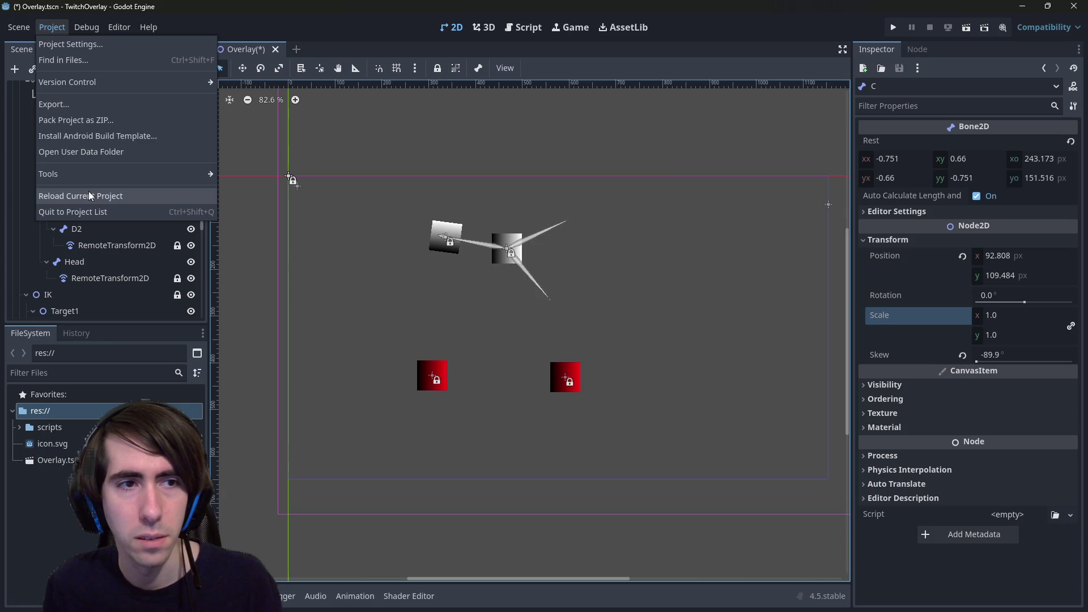
Save and reload the TwitchOverlay project so Overlay.tscn reopens.
click(88, 195)
click(481, 338)
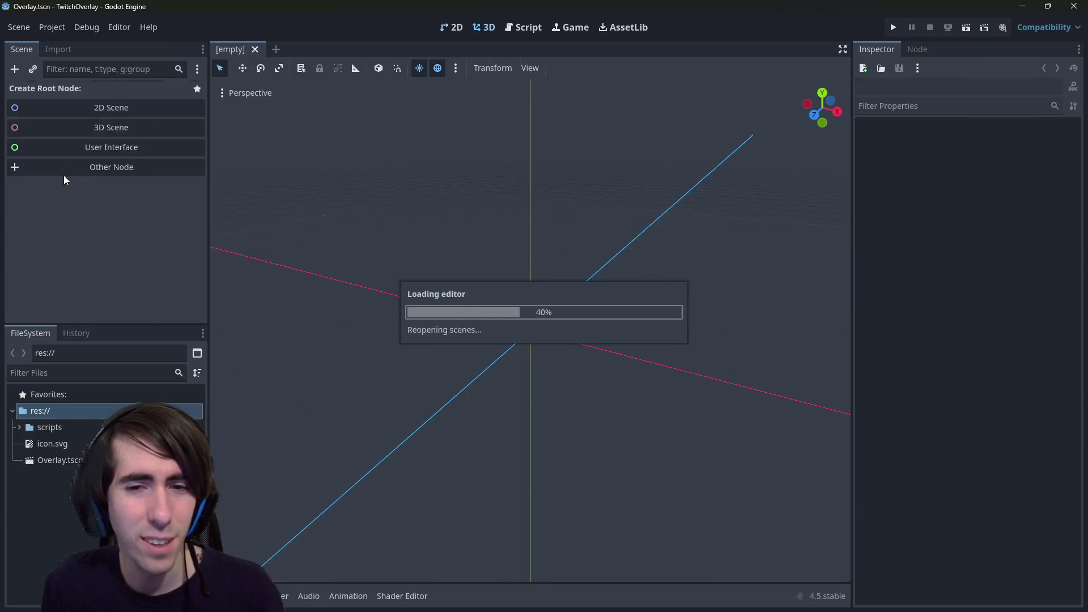
scroll(104, 207, down, 2)
scroll(114, 178, up, 2)
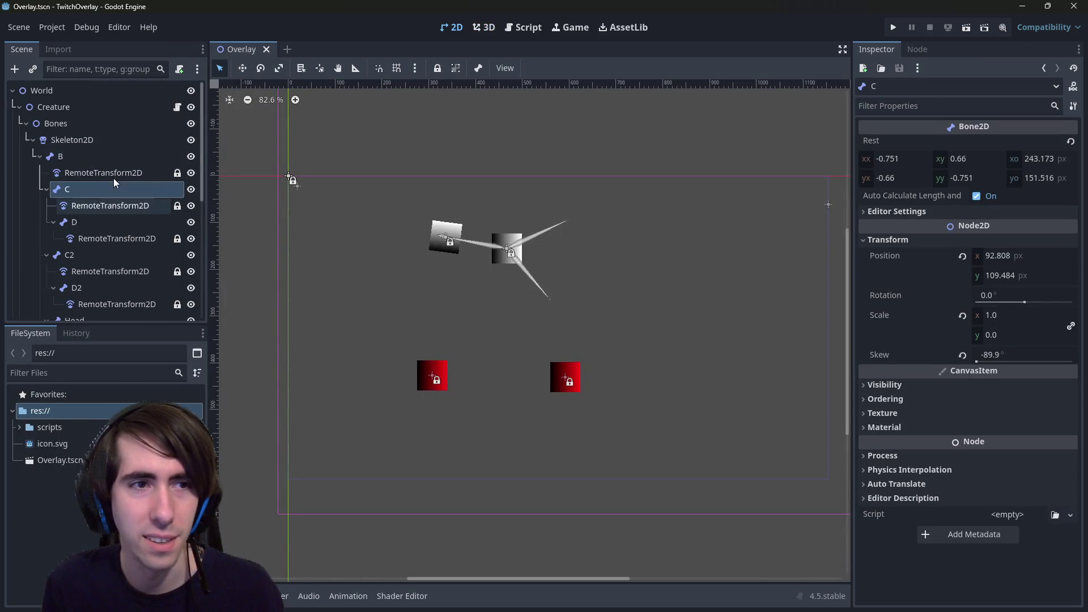
Add a new Bone2D child under bone B and place it just before bone C.
click(79, 158)
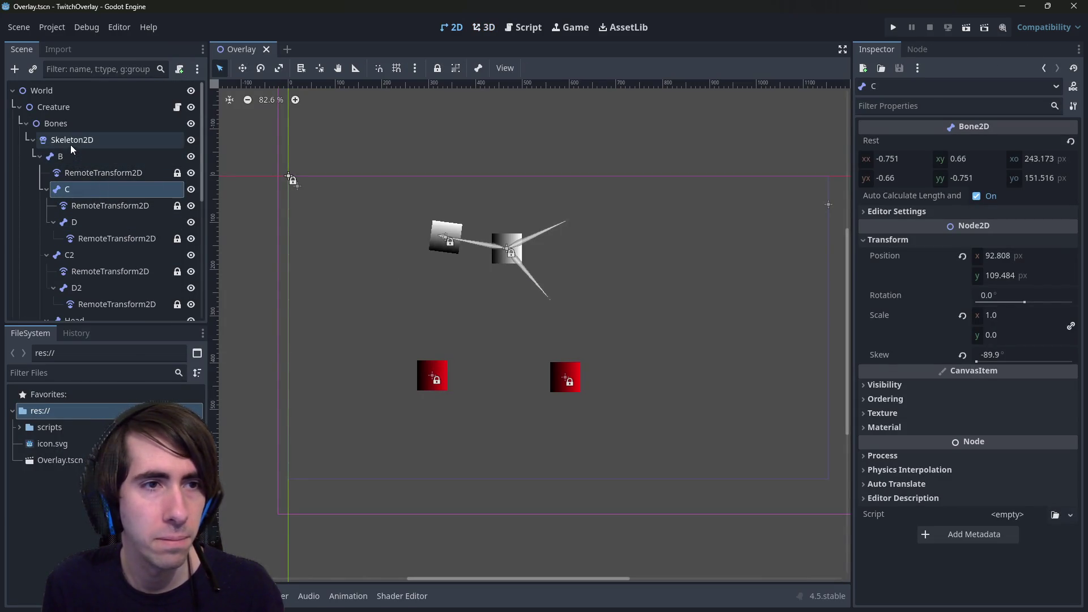
right_click(70, 153)
click(102, 167)
text(bone)
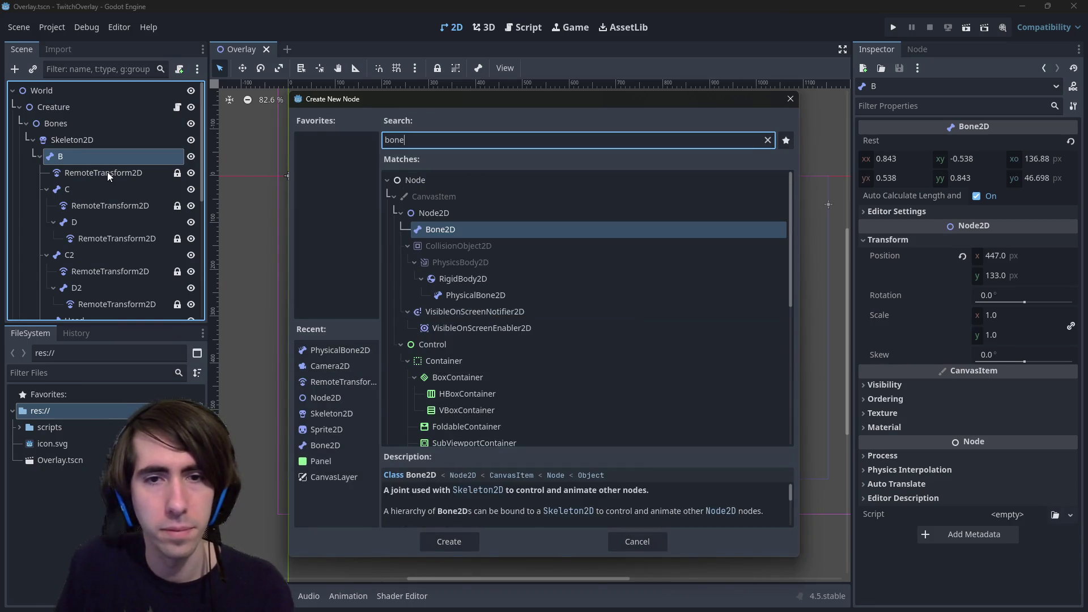
key(Return)
drag(83, 283, 81, 197)
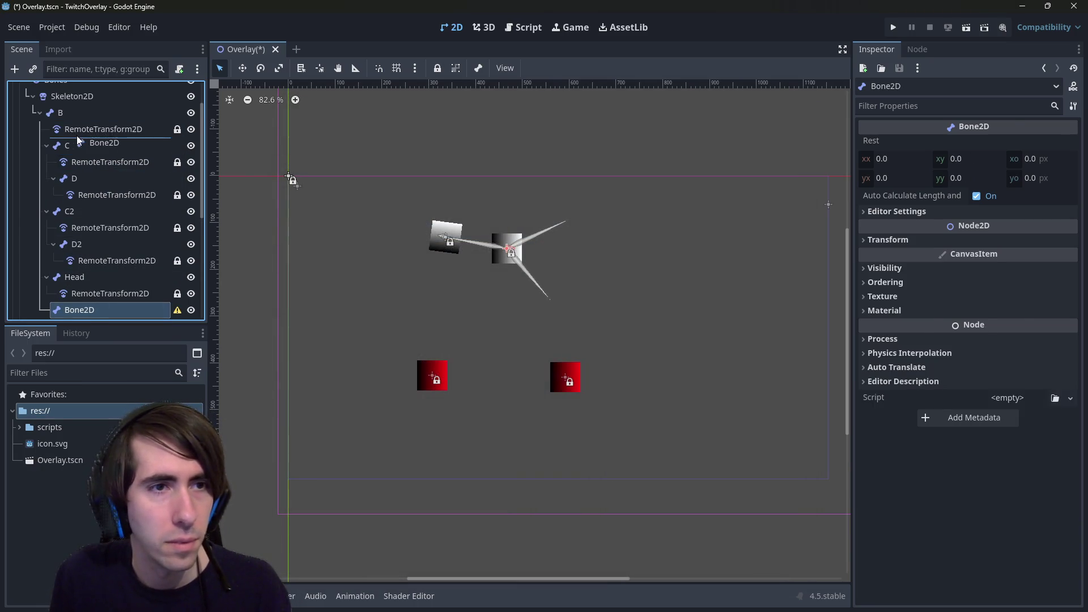
drag(77, 136, 76, 139)
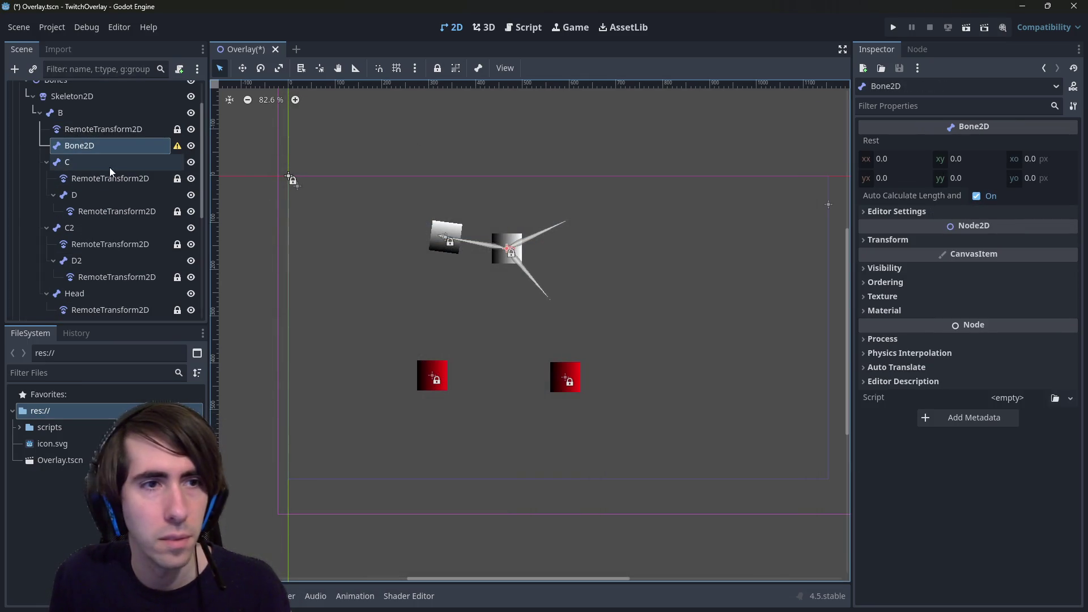
Move C's RemoteTransform2D and bone D under the new Bone2D, then delete the old bone C.
click(83, 182)
ctrl+click(80, 193)
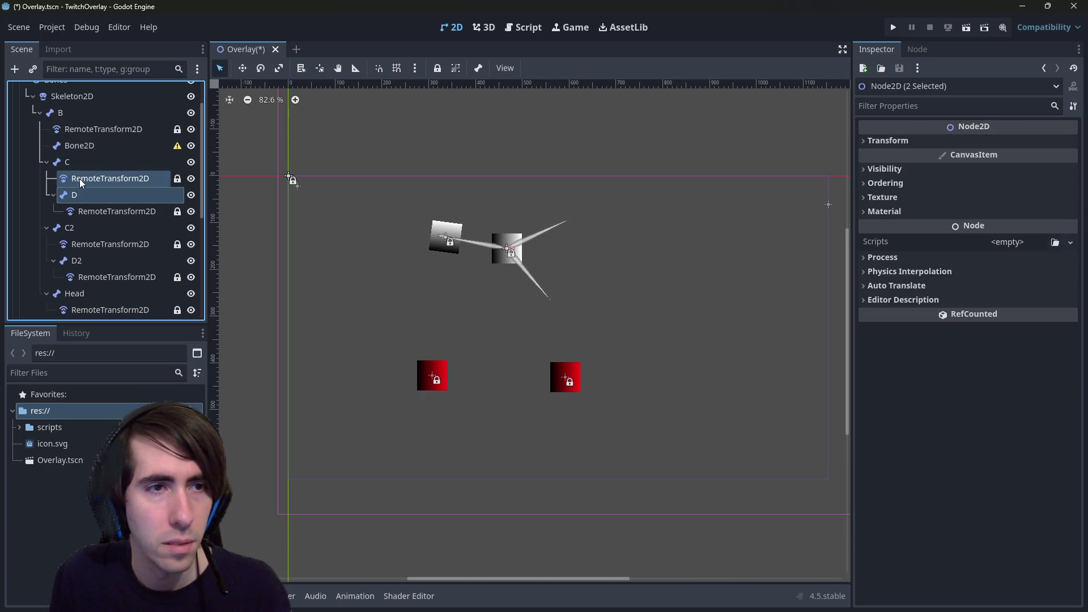
mouse_move(79, 178)
mouse_down()
mouse_move(82, 129)
mouse_move(81, 145)
mouse_up()
click(91, 210)
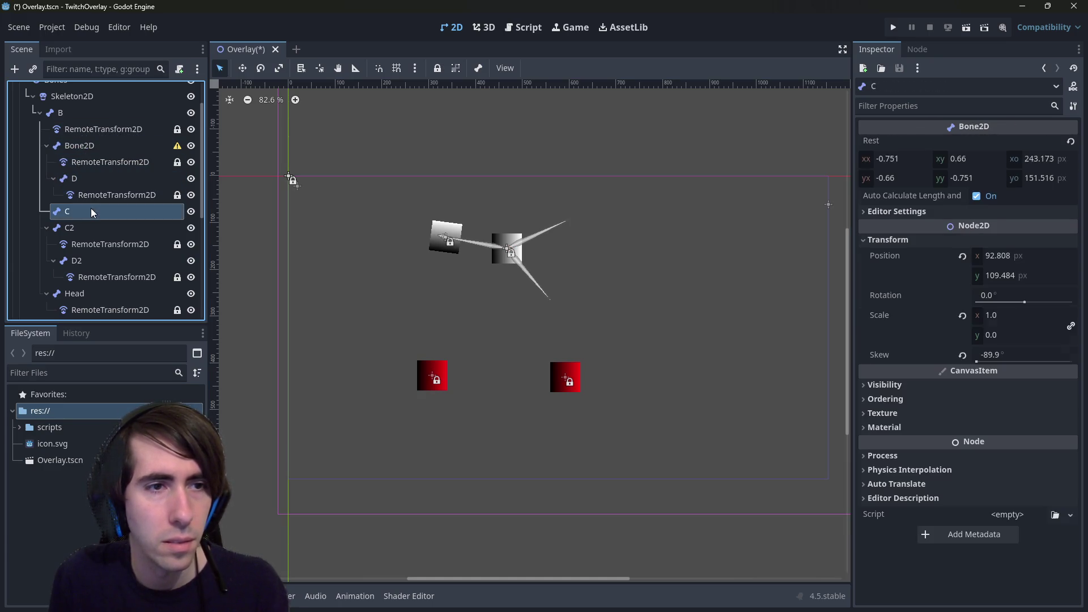
key(Delete)
key(Return)
Rename the new bone to C, save, and view its transform properties.
double_click(88, 145)
text(C)
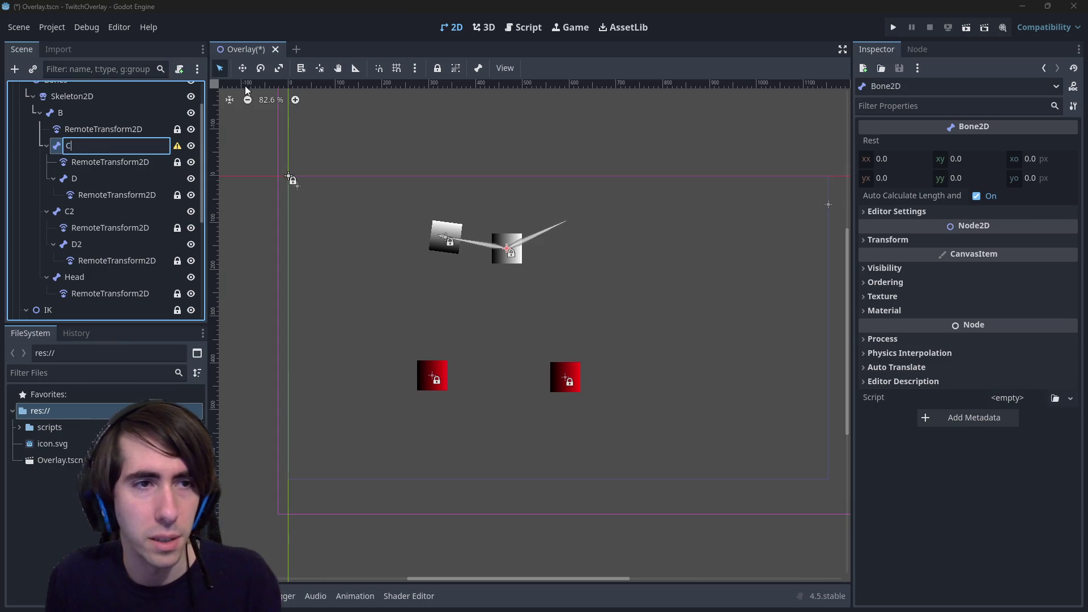
key(Return)
key(ctrl+s)
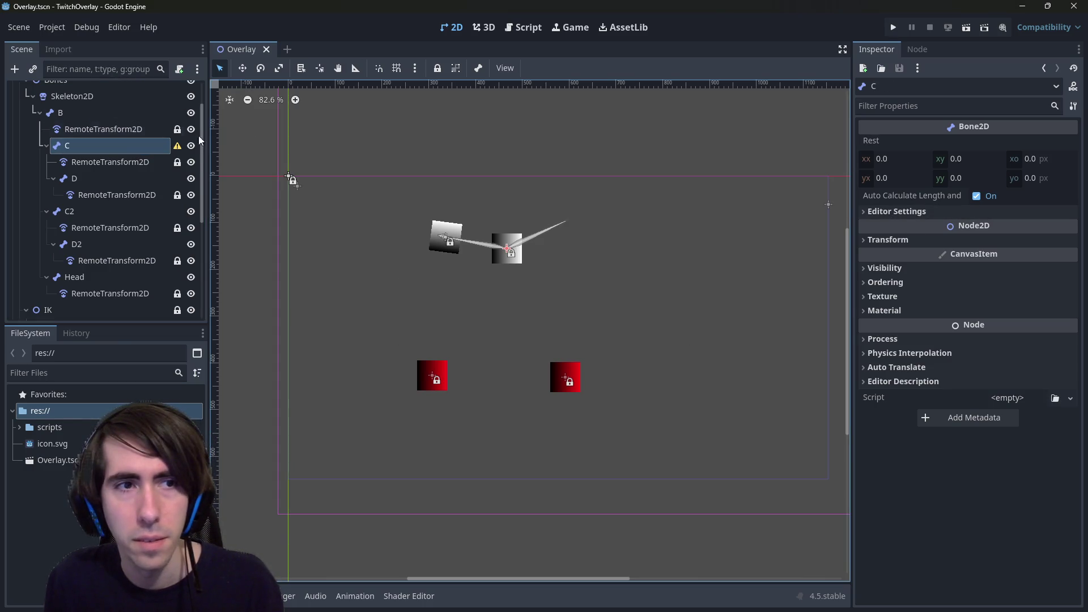
click(952, 213)
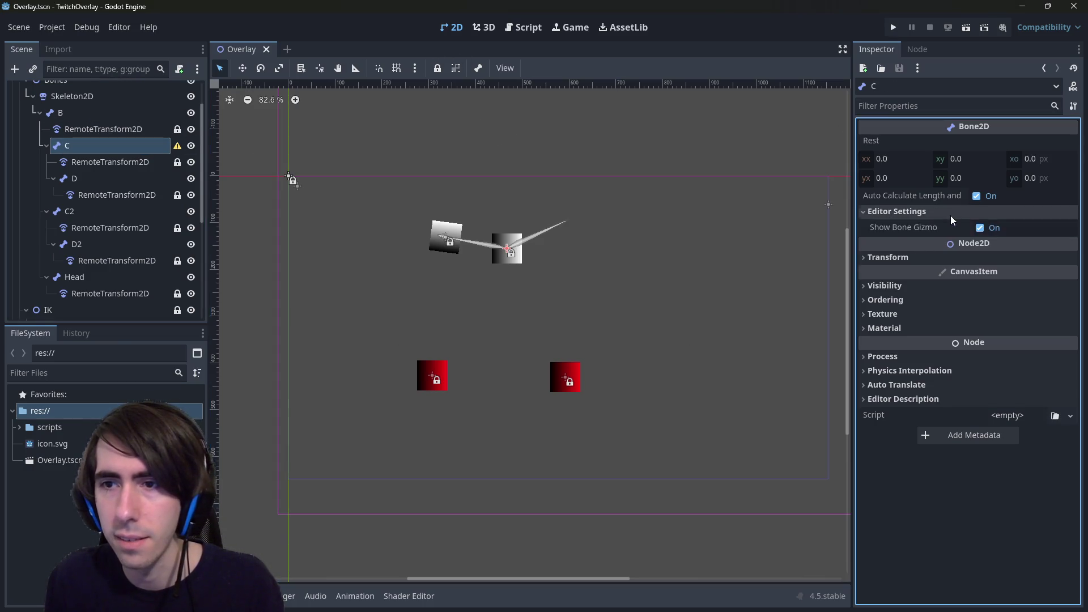
click(951, 216)
click(942, 239)
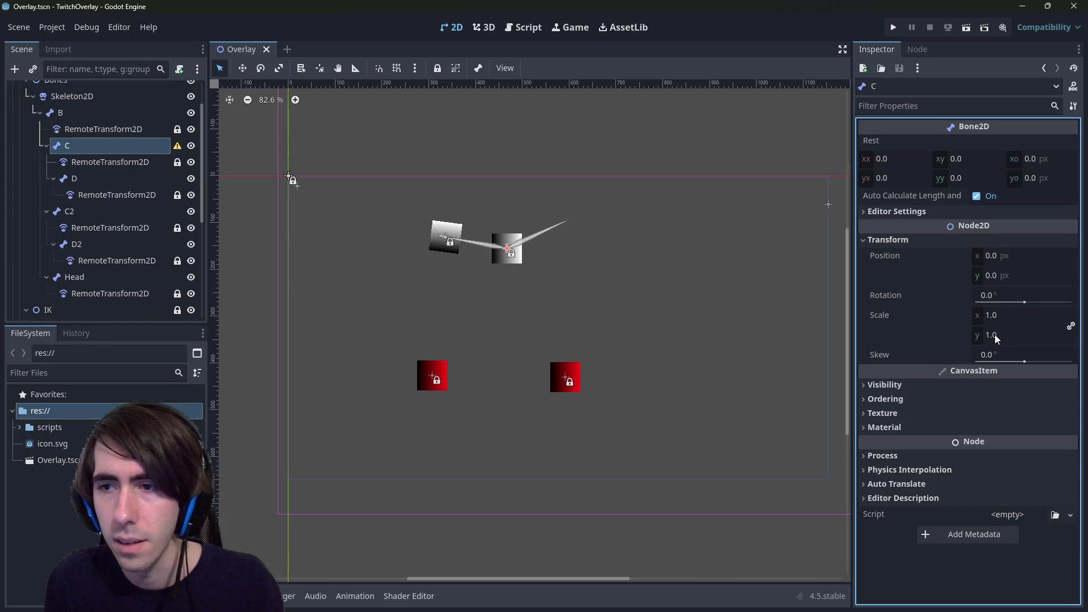
Create a new Bone2D under C above D and move D's RemoteTransform2D into it.
click(100, 177)
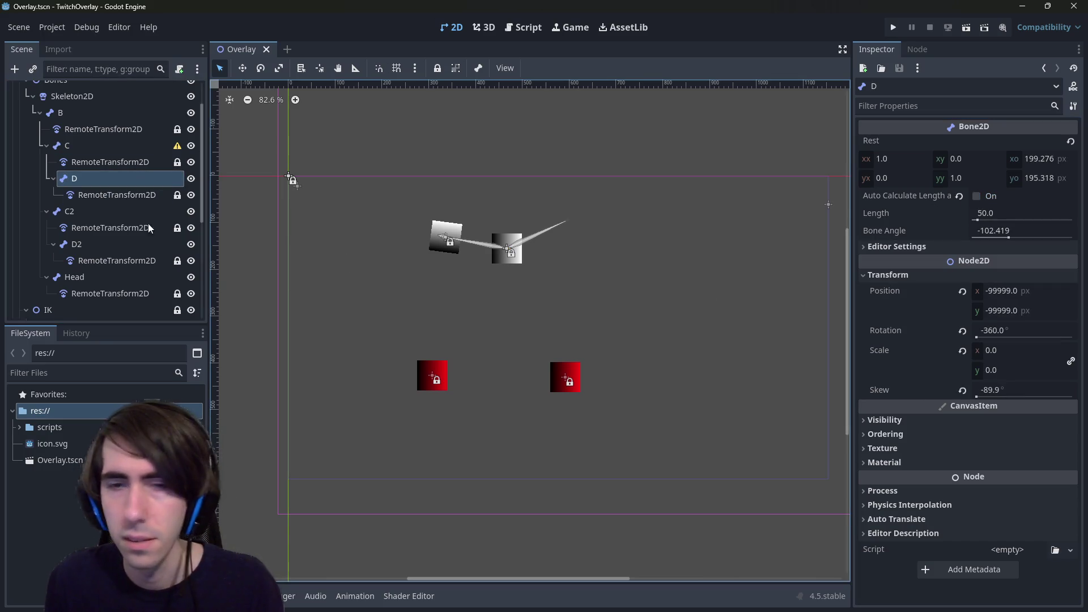
right_click(104, 178)
click(147, 188)
text(b)
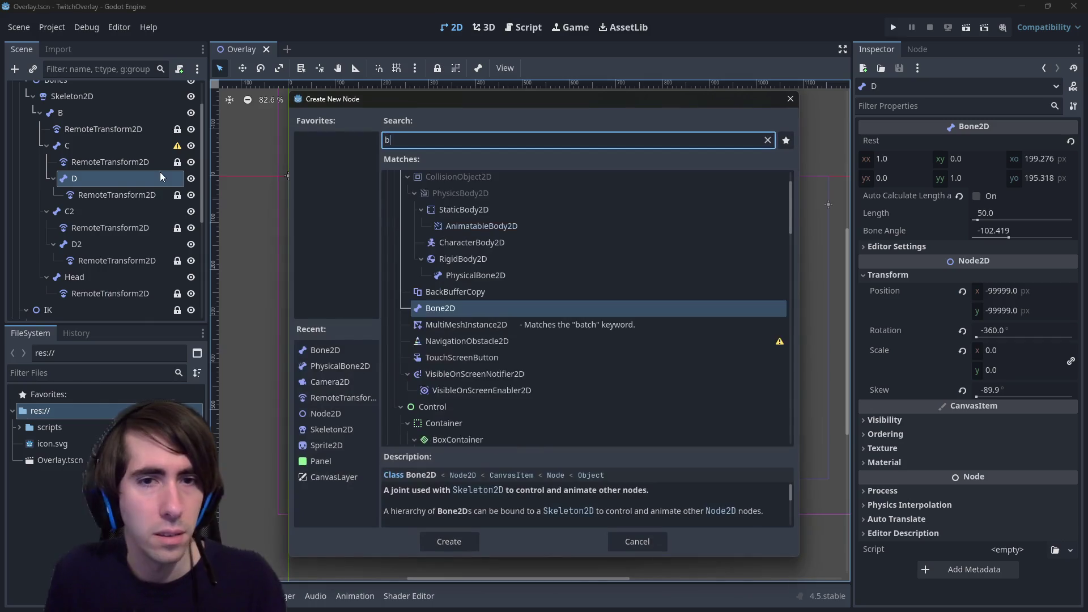
key(Return)
drag(128, 204, 93, 173)
click(97, 195)
drag(108, 210, 93, 178)
Delete the old bone D, name the new bone D, and save the scene.
click(87, 211)
key(Delete)
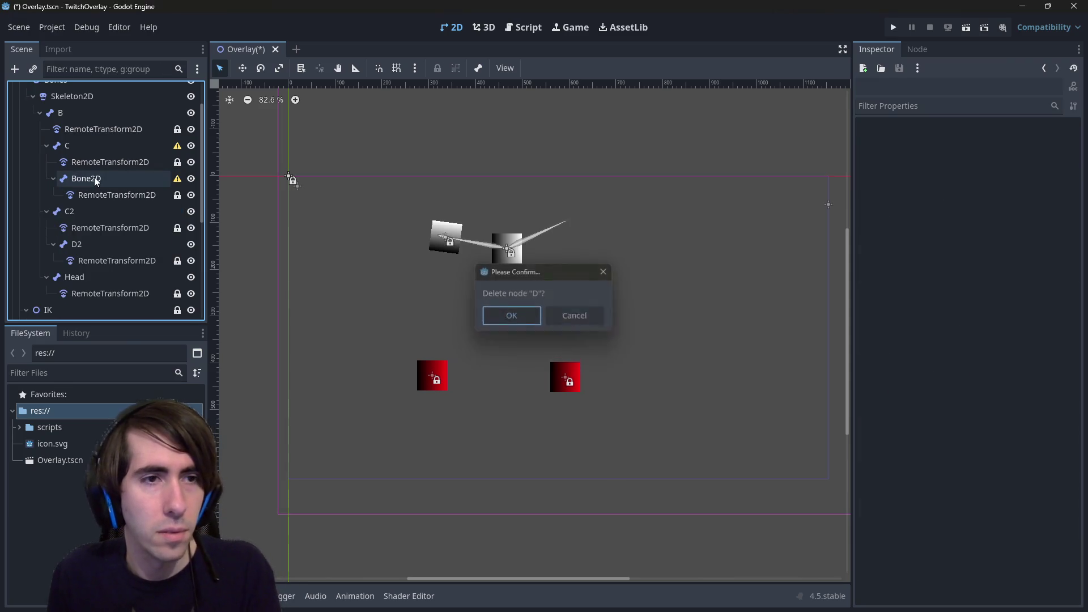
key(Return)
double_click(94, 177)
key(Return)
key(ctrl+s)
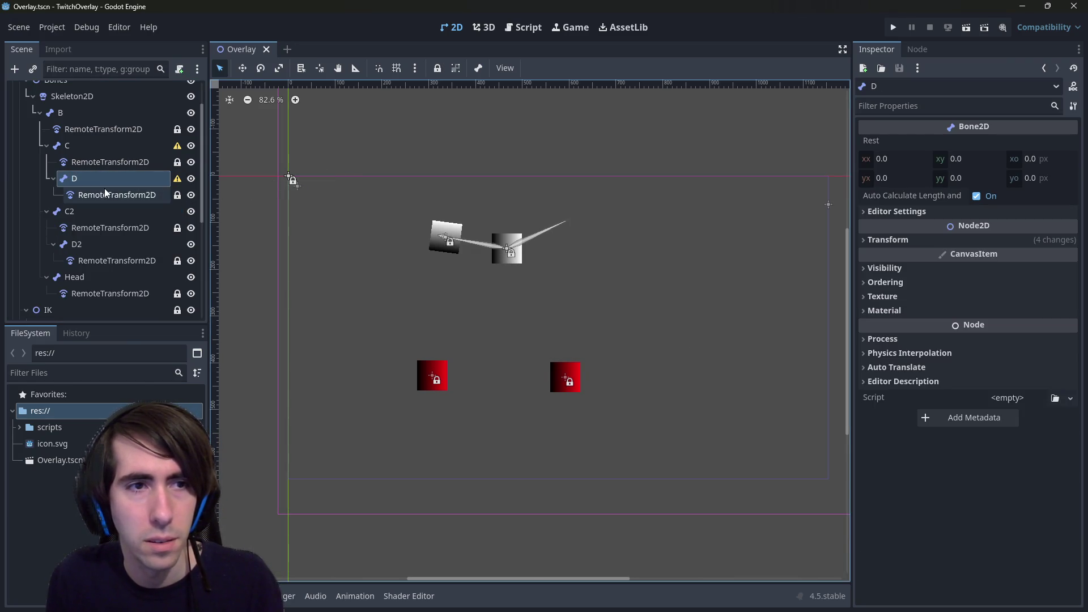
Inspect the properties of bones C and C2 and the remote transform under D2.
click(117, 146)
click(505, 68)
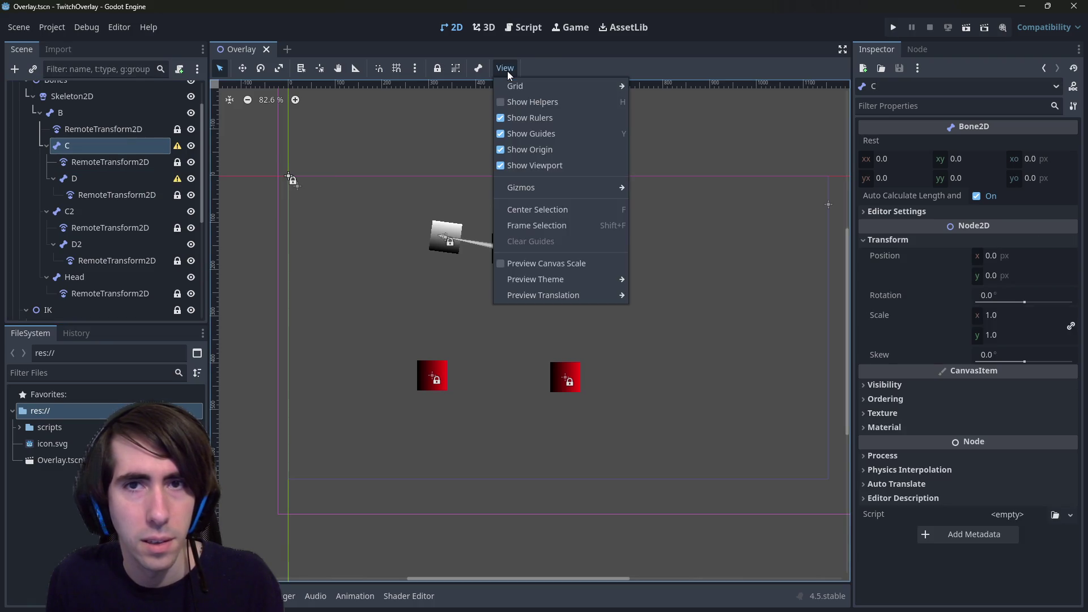
click(503, 69)
click(119, 217)
click(116, 260)
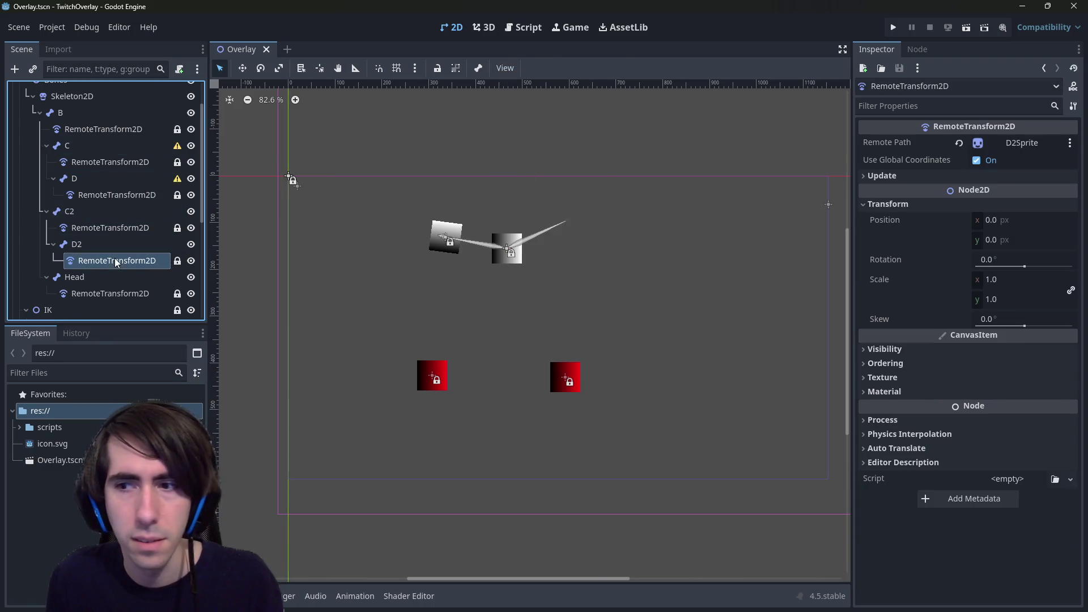
click(104, 214)
right_click(104, 215)
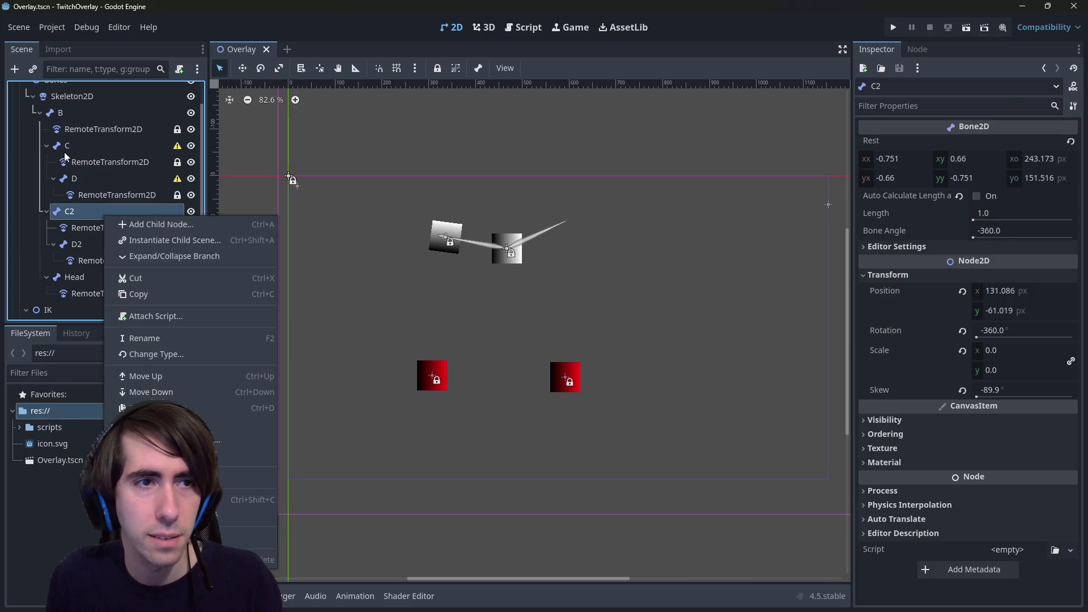
click(42, 145)
Delete bone C2 along with all its children.
click(82, 146)
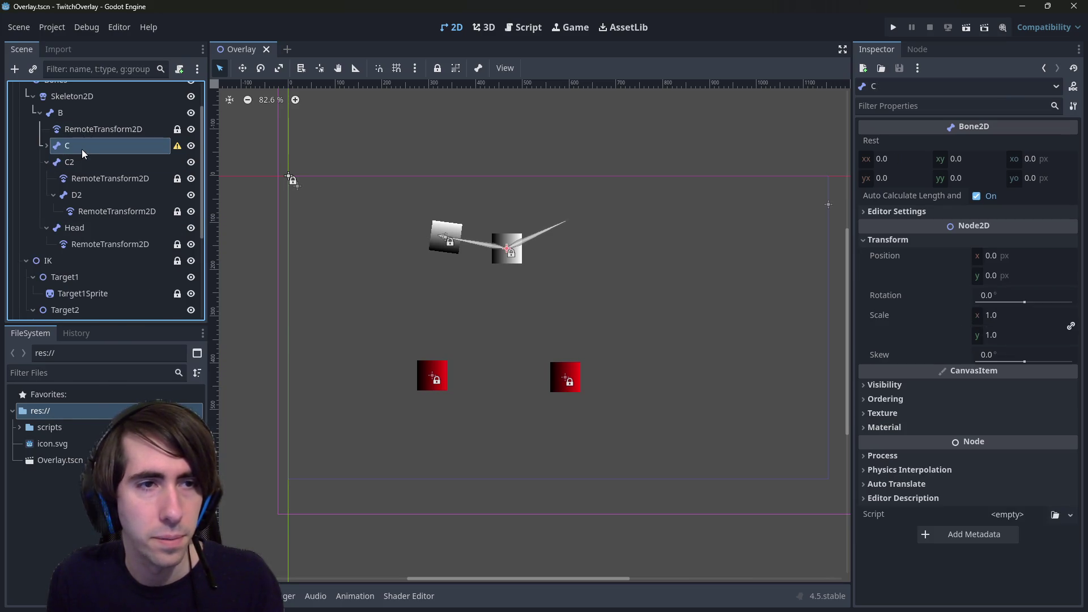
right_click(68, 117)
click(71, 162)
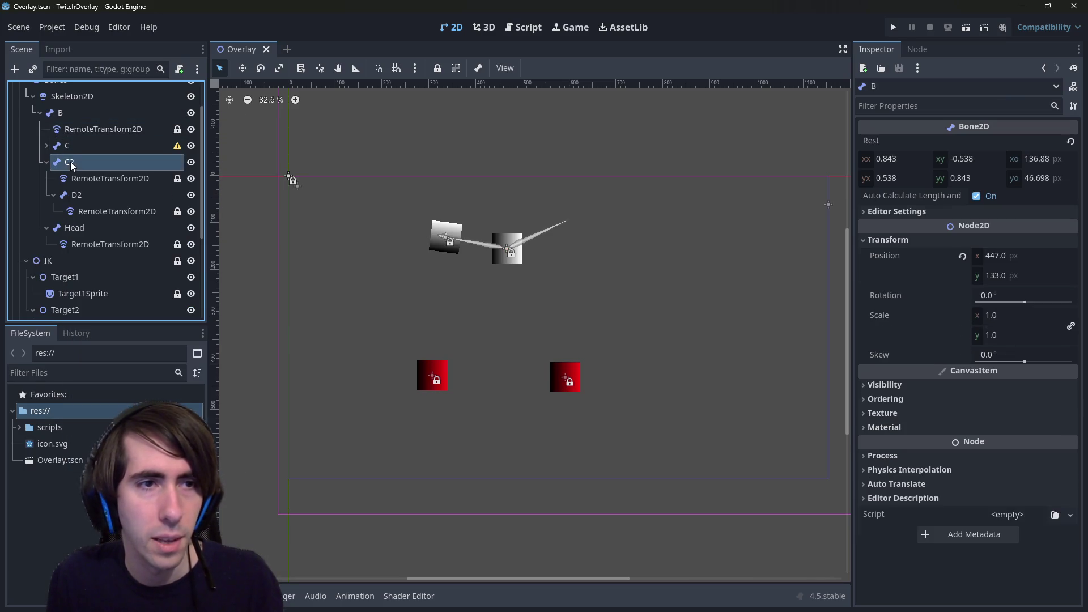
key(Delete)
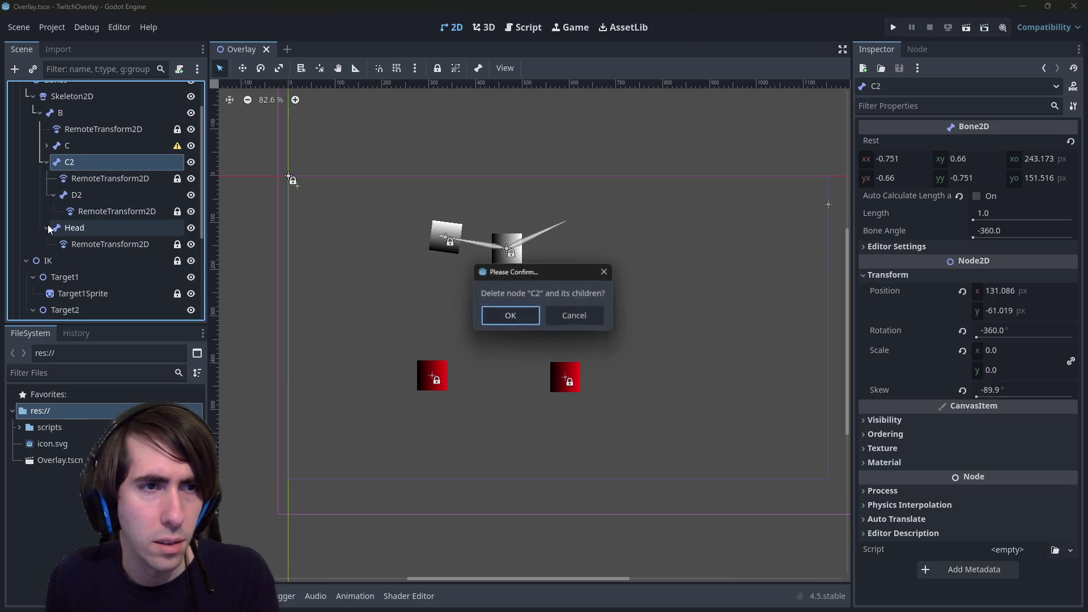
key(Return)
Duplicate bone C as a new C2 branch and pick a new target for its remote transform.
click(75, 146)
key(ctrl+z)
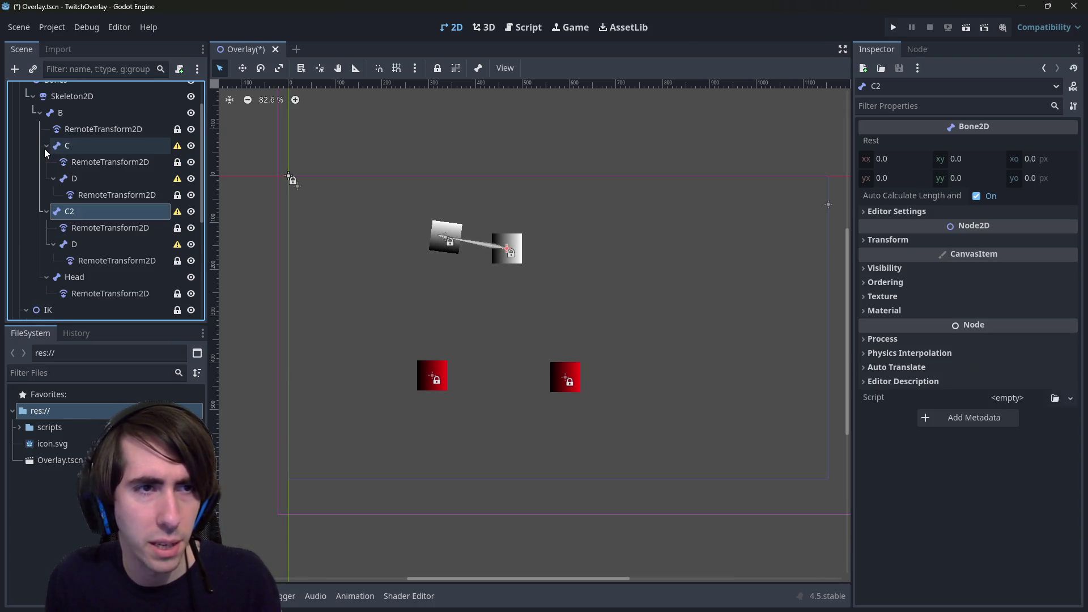
key(Down)
click(1020, 142)
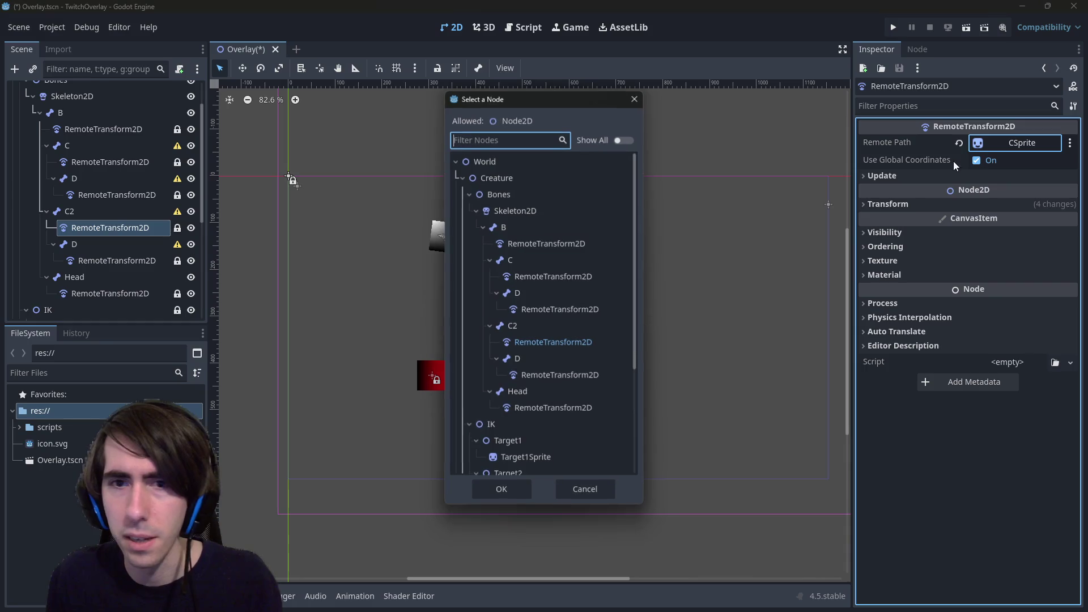
Link the copied remote transforms to their matching sprites, including D2Sprite, and save.
scroll(579, 386, down, 5)
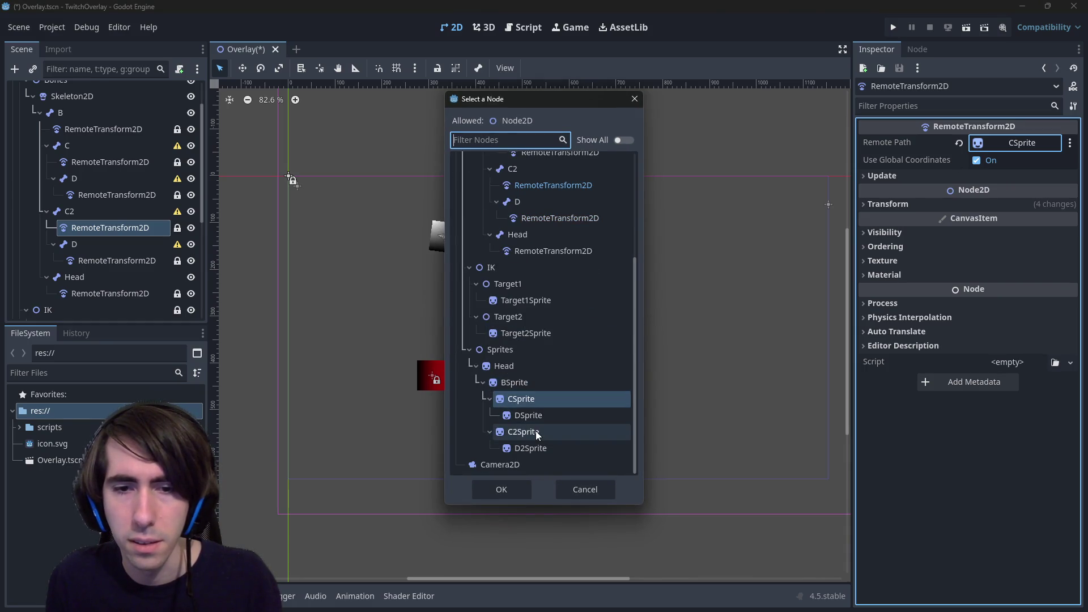
double_click(539, 416)
click(140, 261)
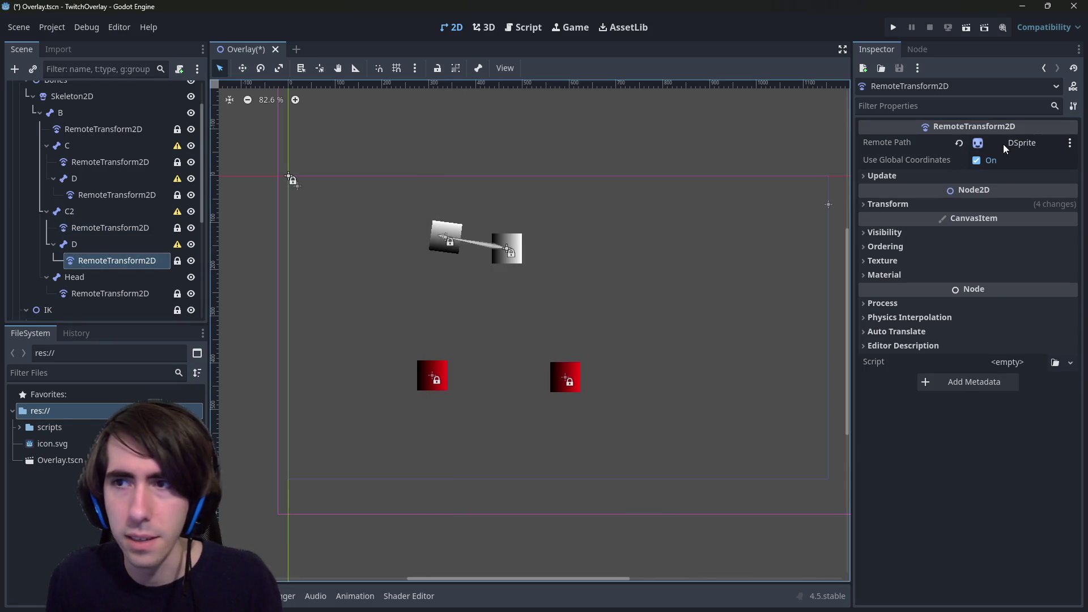
click(1020, 143)
scroll(566, 397, down, 5)
double_click(530, 448)
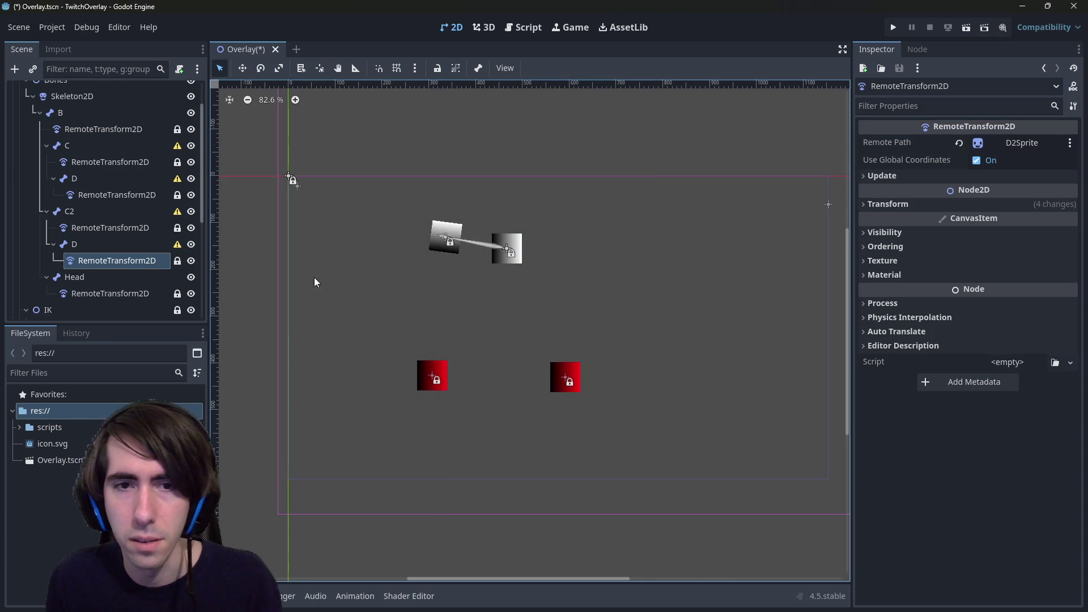
key(ctrl+s)
Frame bone D under C2 and set its x scale to 1.
click(70, 245)
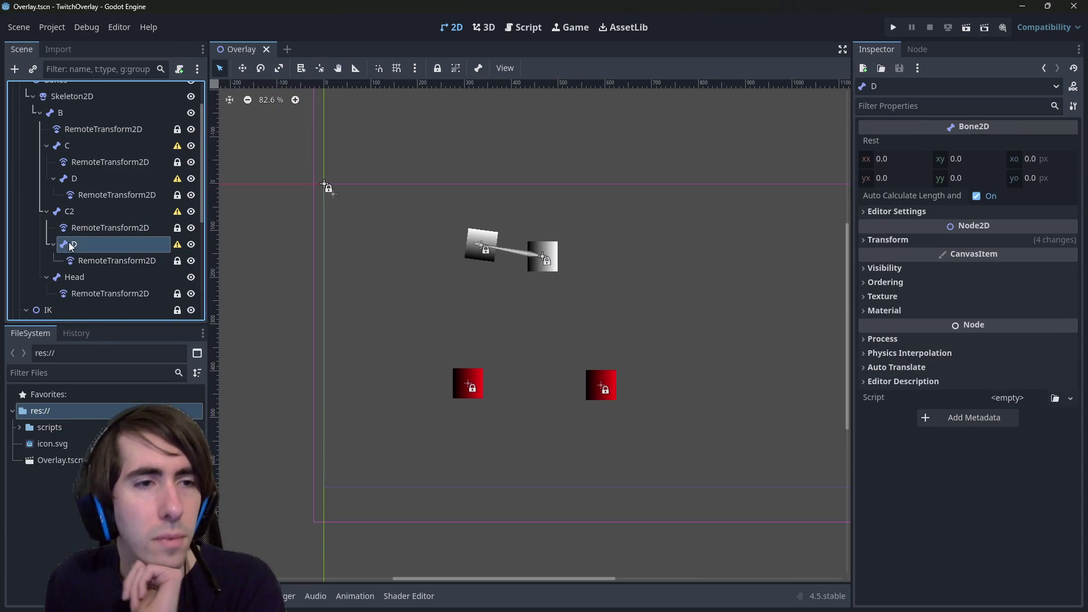
double_click(67, 245)
scroll(490, 348, right, 5)
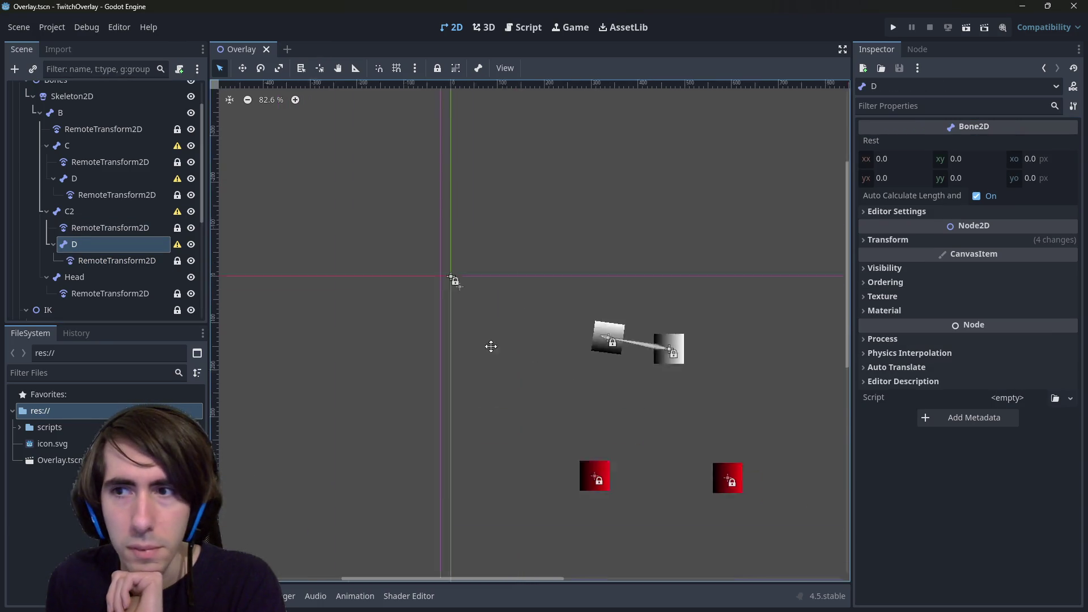
click(940, 240)
click(991, 316)
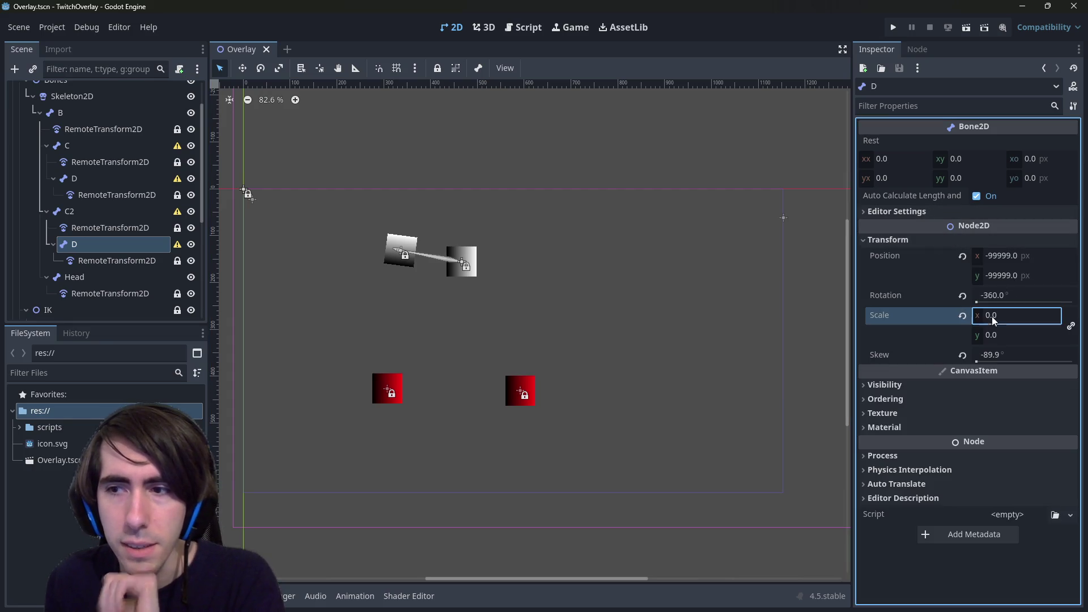
text(1)
click(1004, 333)
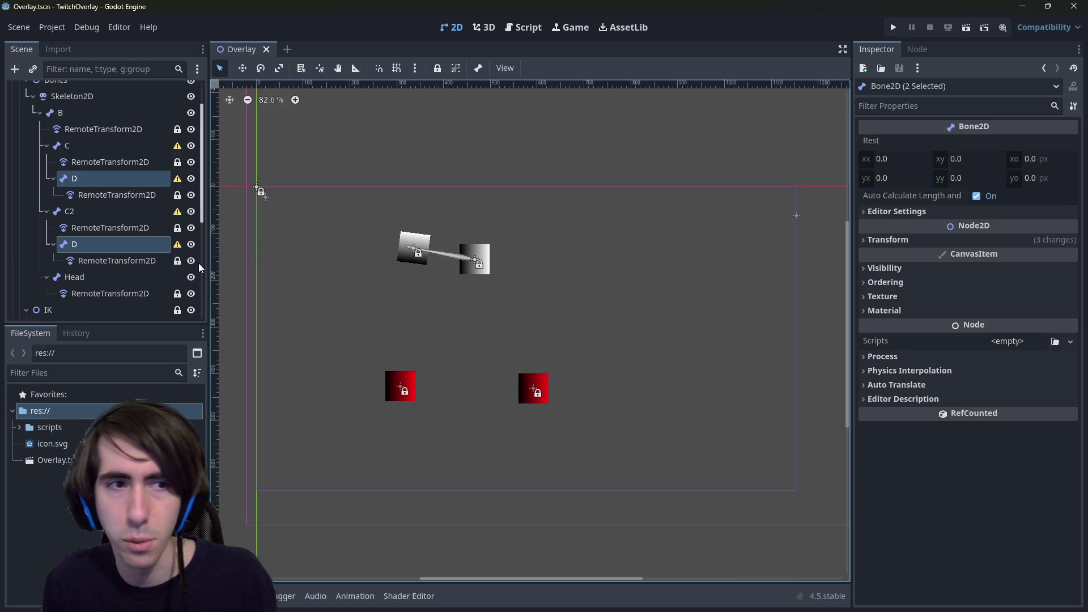
Compare with bone C, inspect the zero scale of the D bone under C, and save.
click(112, 144)
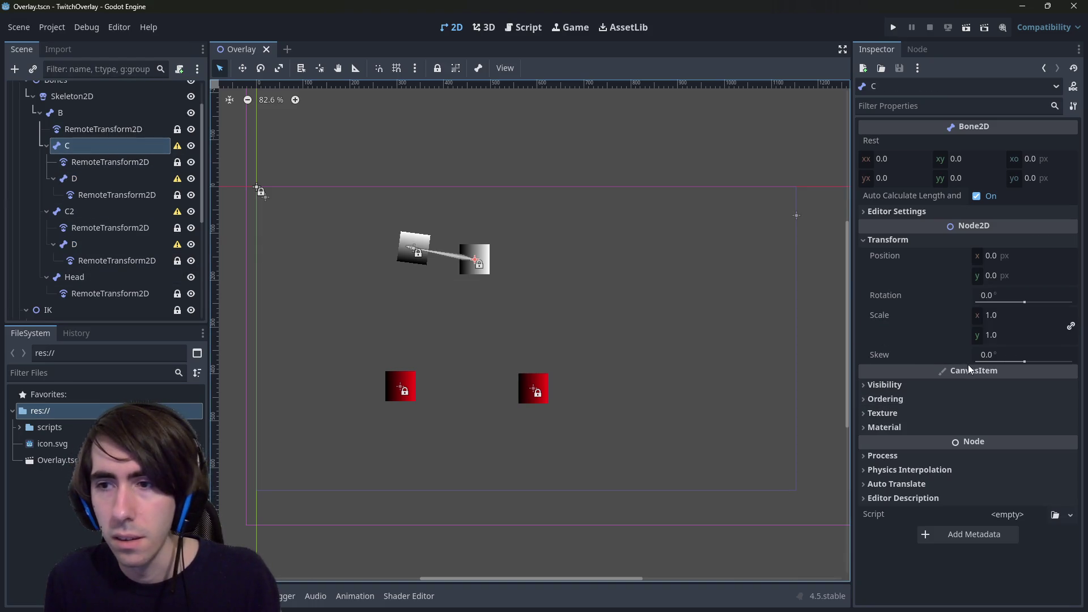
click(104, 178)
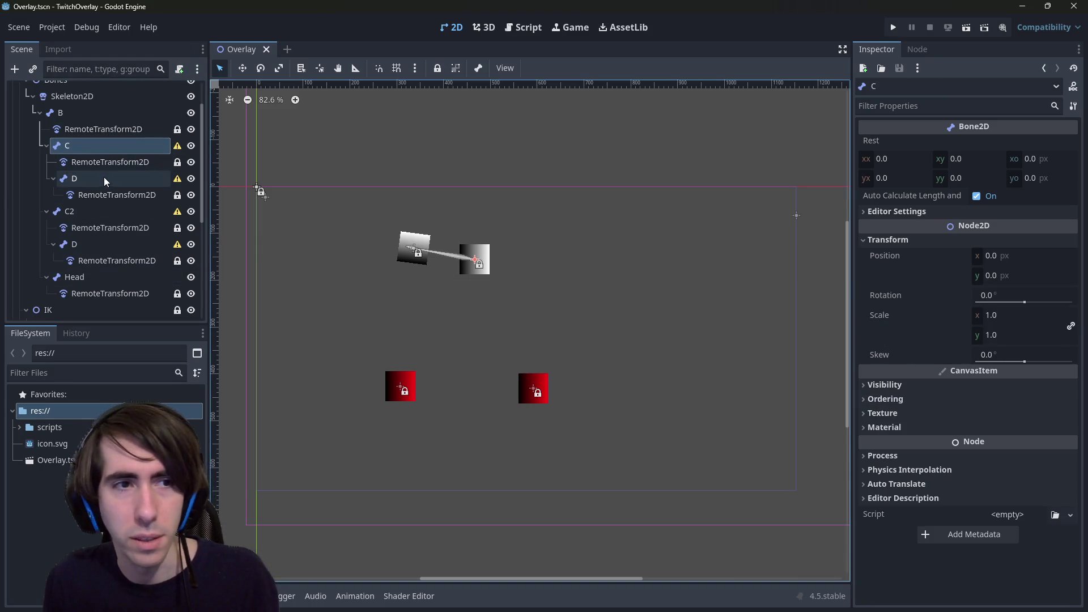
click(957, 239)
click(970, 315)
key(ctrl+s)
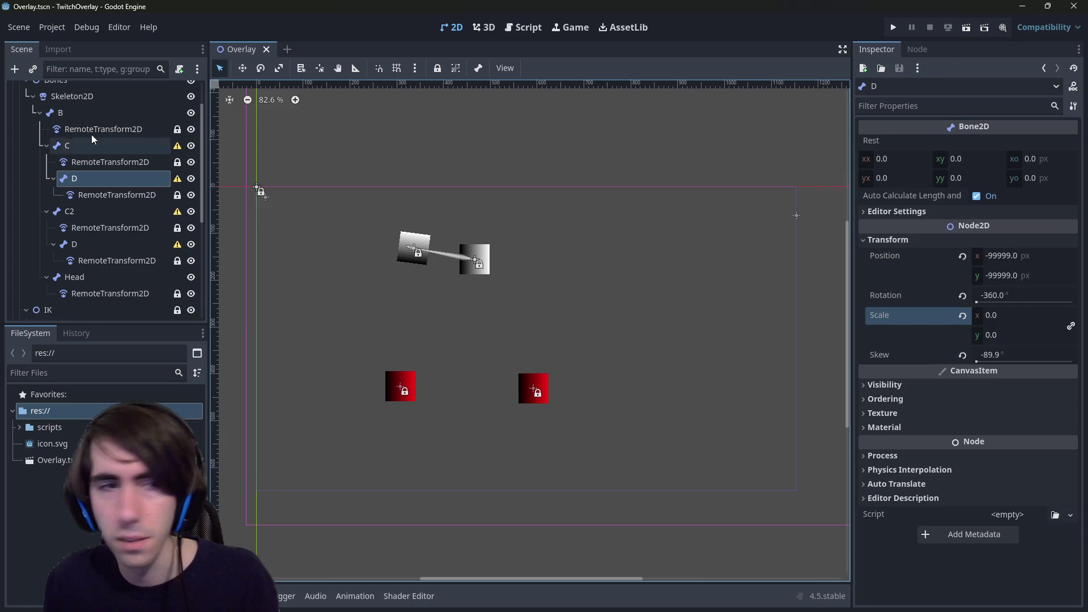
Move D's remote transform directly under bone C and delete the broken D bone.
right_click(71, 145)
key(Escape)
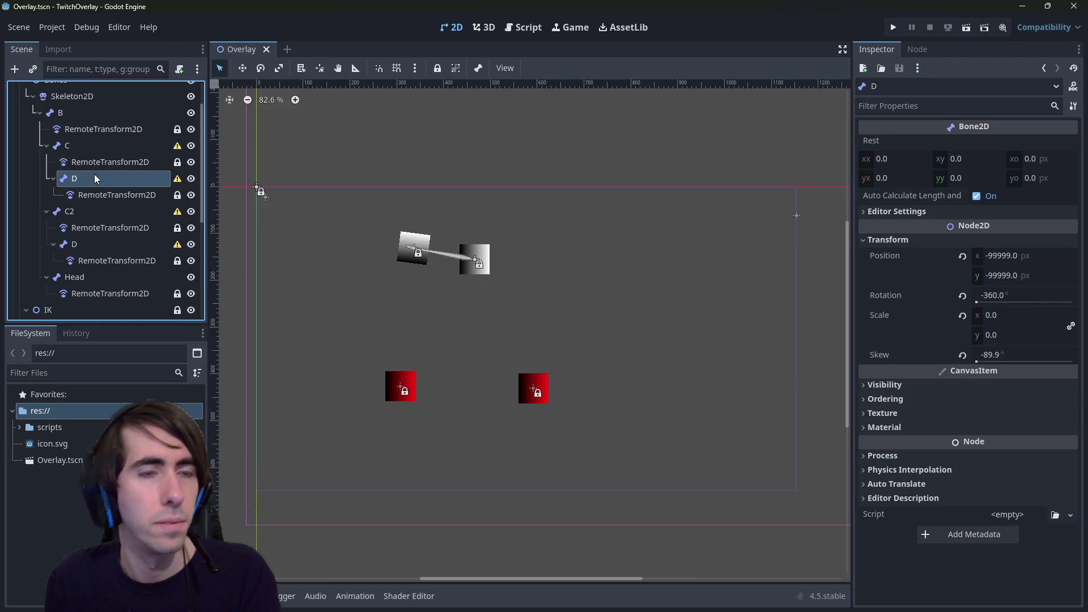
drag(92, 195, 88, 187)
click(82, 193)
key(Delete)
key(Return)
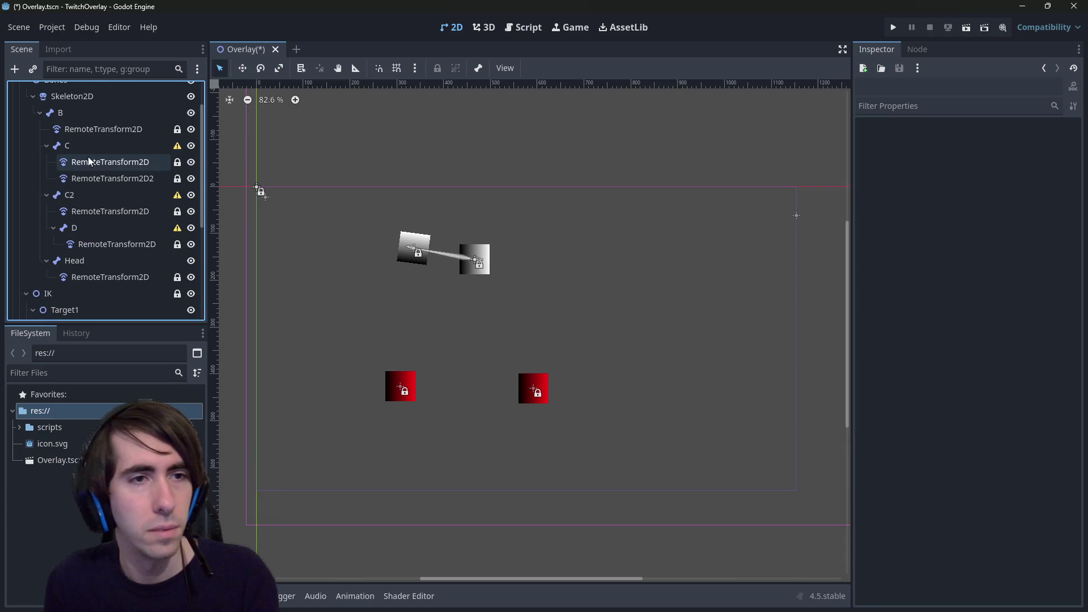
click(89, 148)
right_click(88, 148)
Add a Bone2D child under C, rename it D, and save.
click(113, 155)
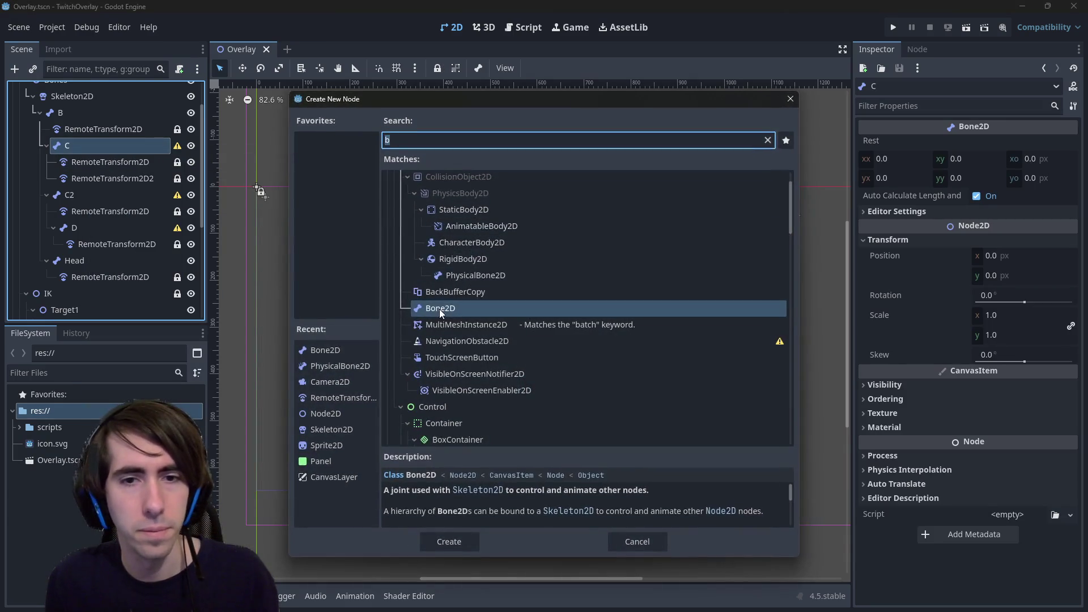
double_click(440, 308)
click(924, 241)
key(ctrl+s)
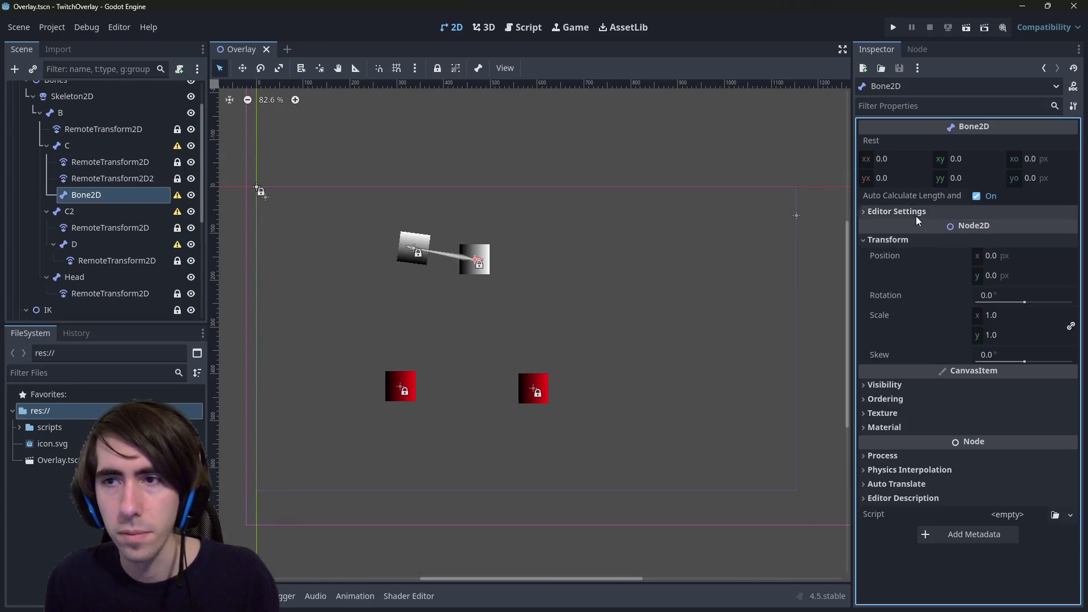
double_click(82, 195)
text(D)
key(Return)
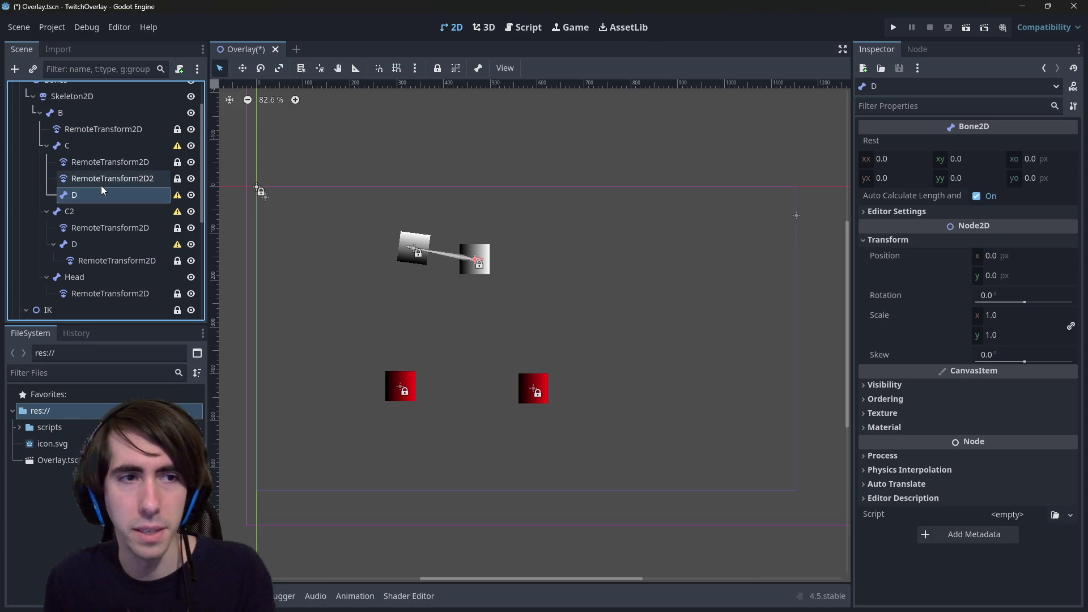
key(ctrl+s)
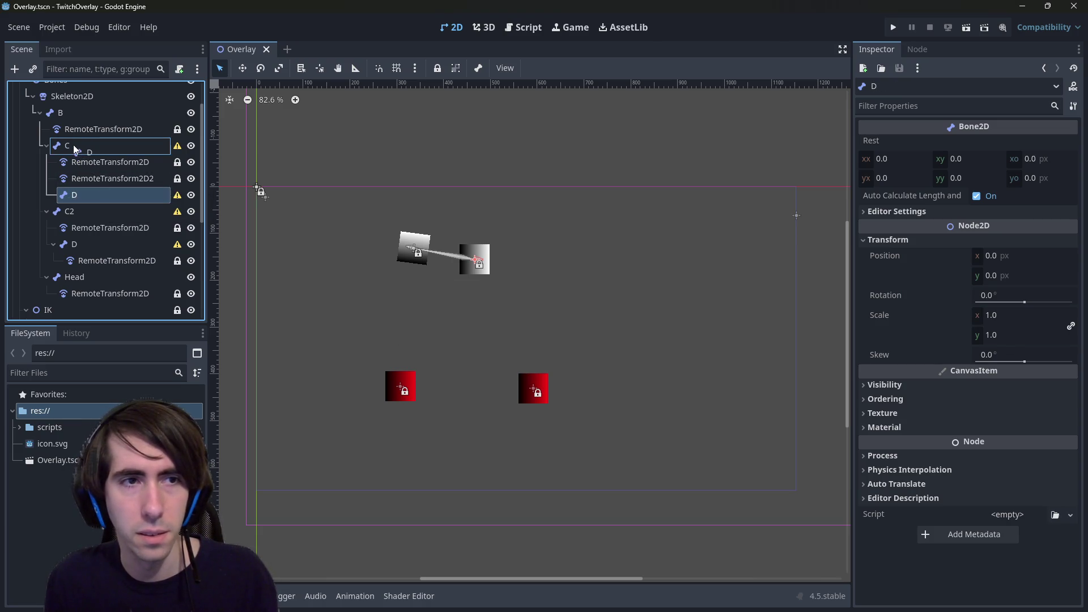
Move RemoteTransform2D2 under the new bone D, save, and open the Skeleton2D's rest pose options.
click(74, 147)
click(88, 180)
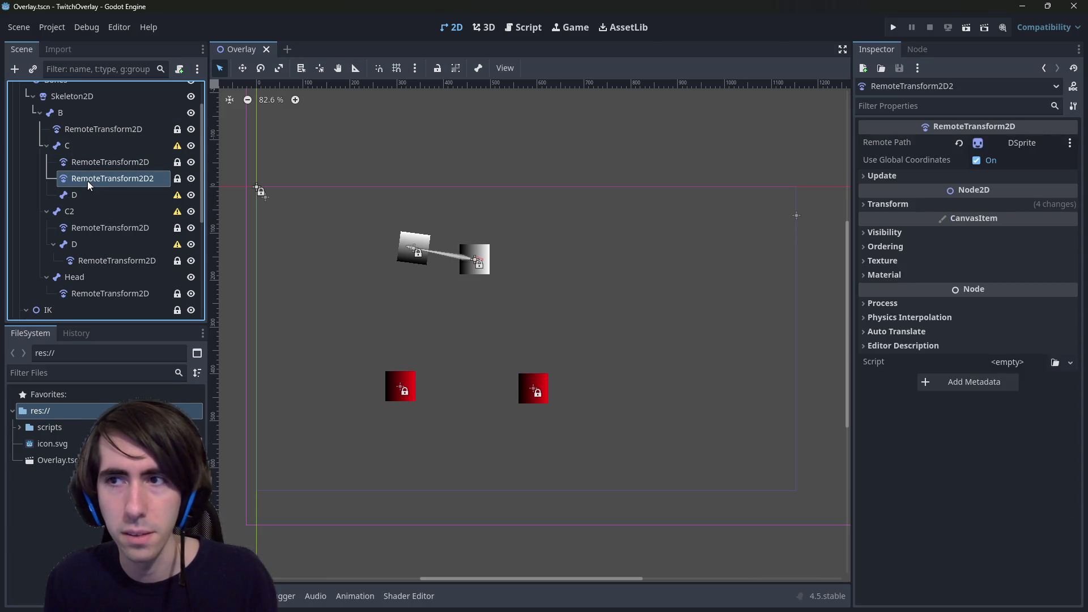
drag(128, 173, 103, 192)
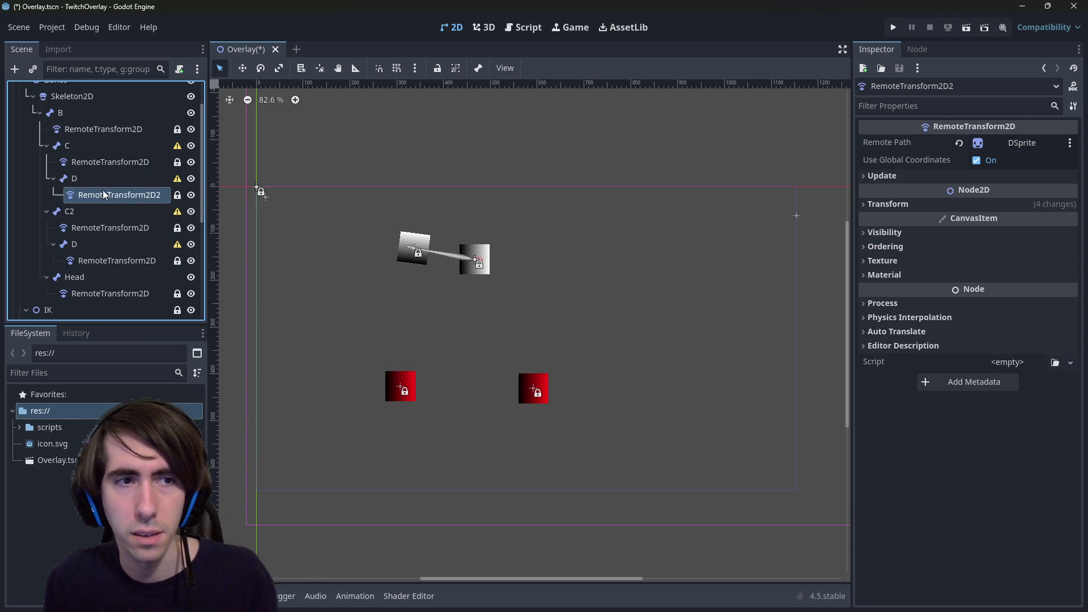
click(100, 183)
key(ctrl+s)
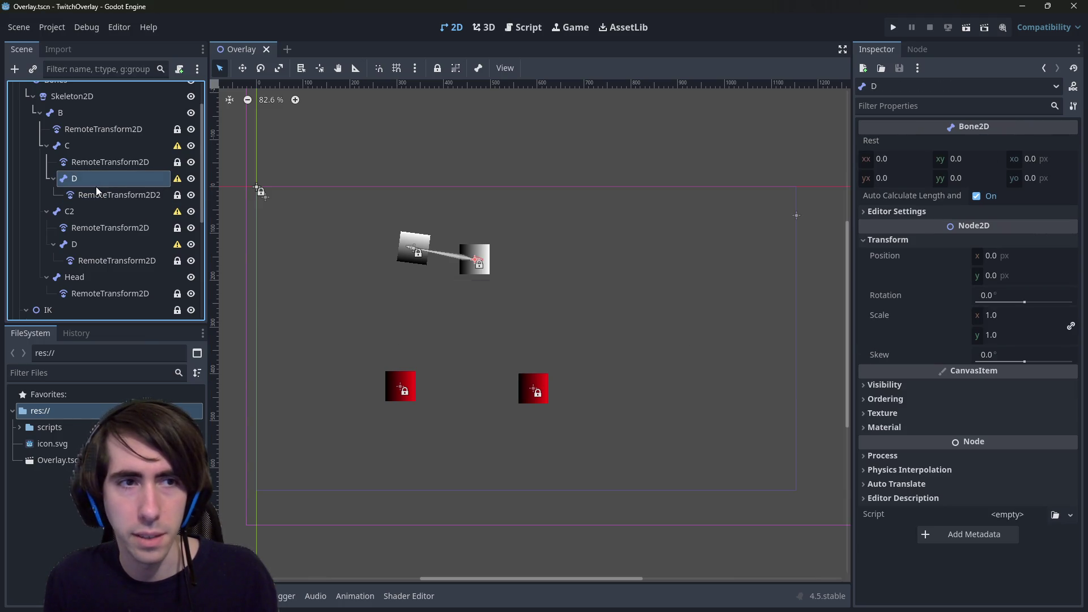
scroll(80, 136, up, 2)
click(77, 134)
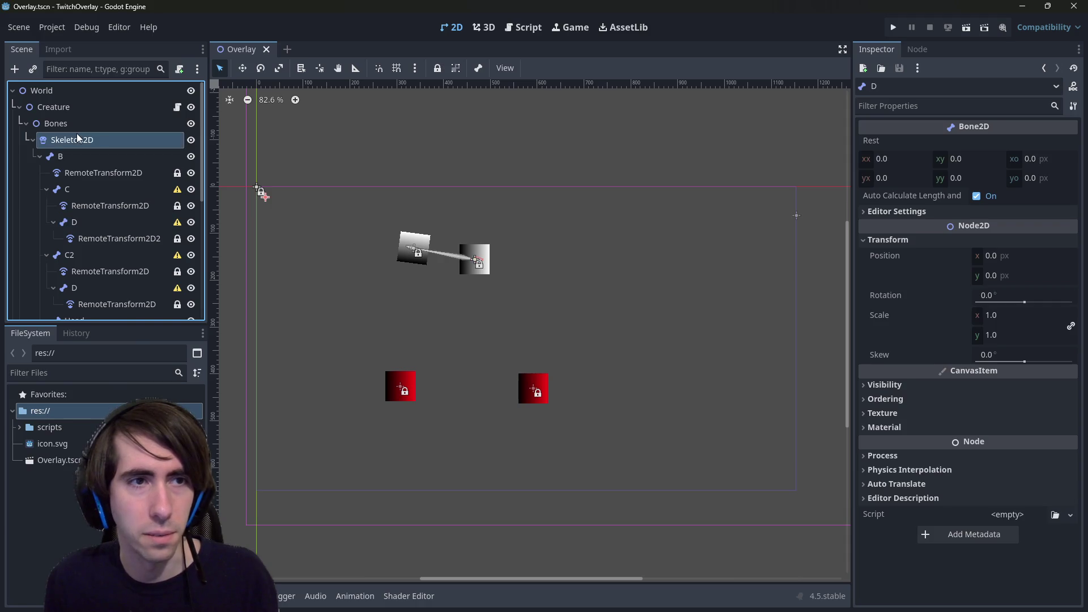
click(578, 69)
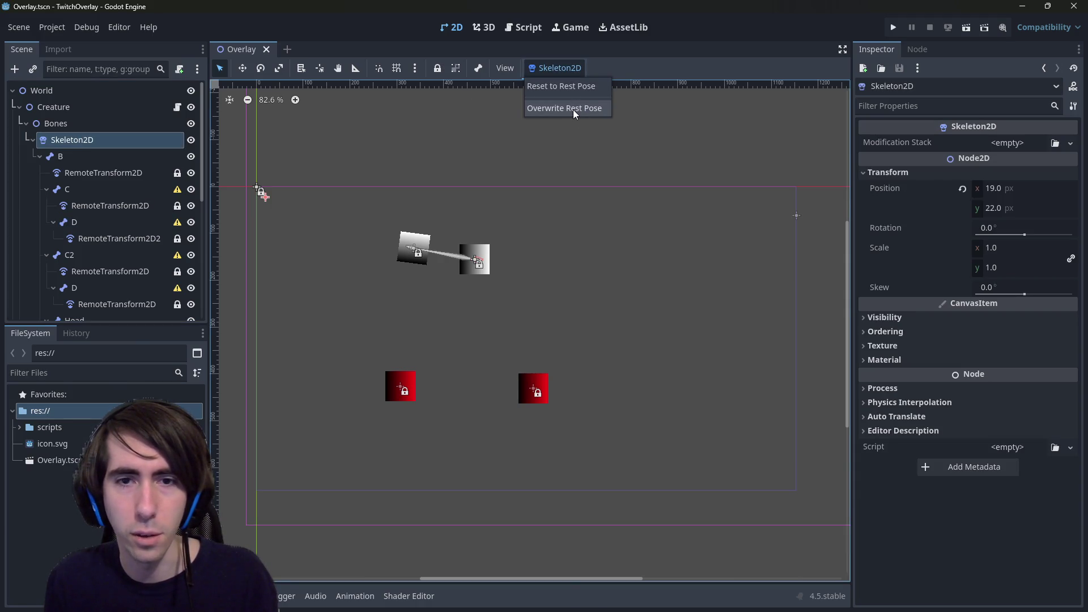
Store the current pose as the rest pose, then pull bone D out from C's tip.
click(573, 108)
scroll(476, 309, down, 1)
scroll(476, 309, left, 1)
click(87, 200)
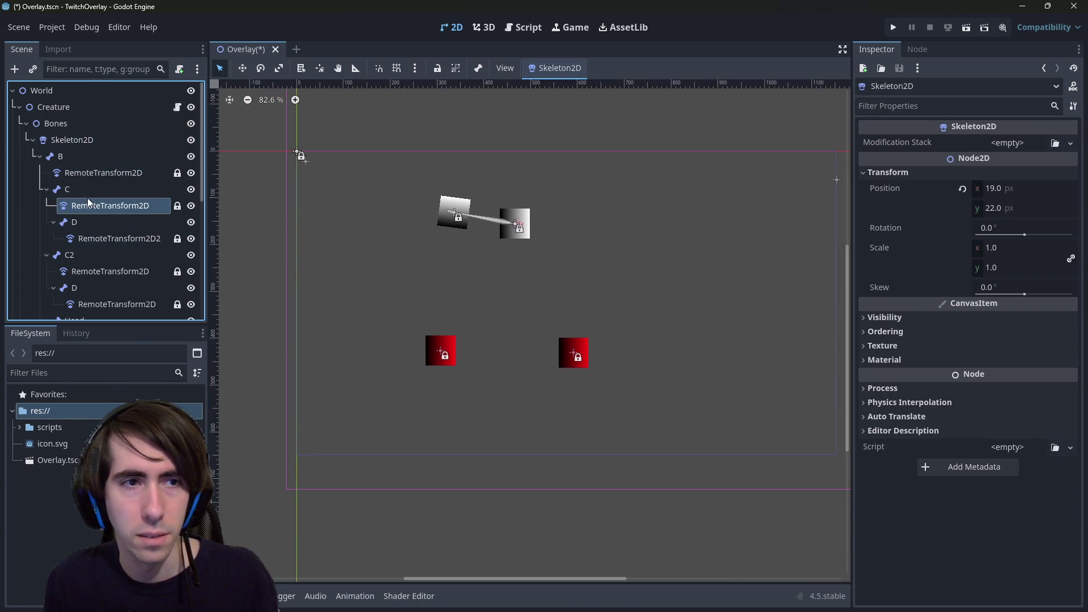
click(87, 189)
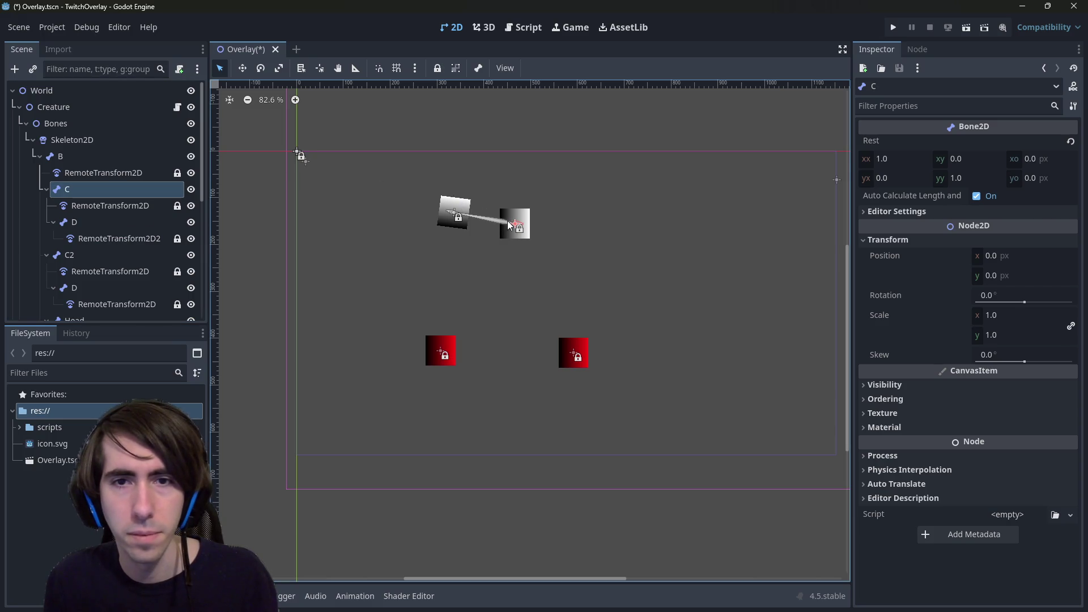
drag(517, 226, 527, 273)
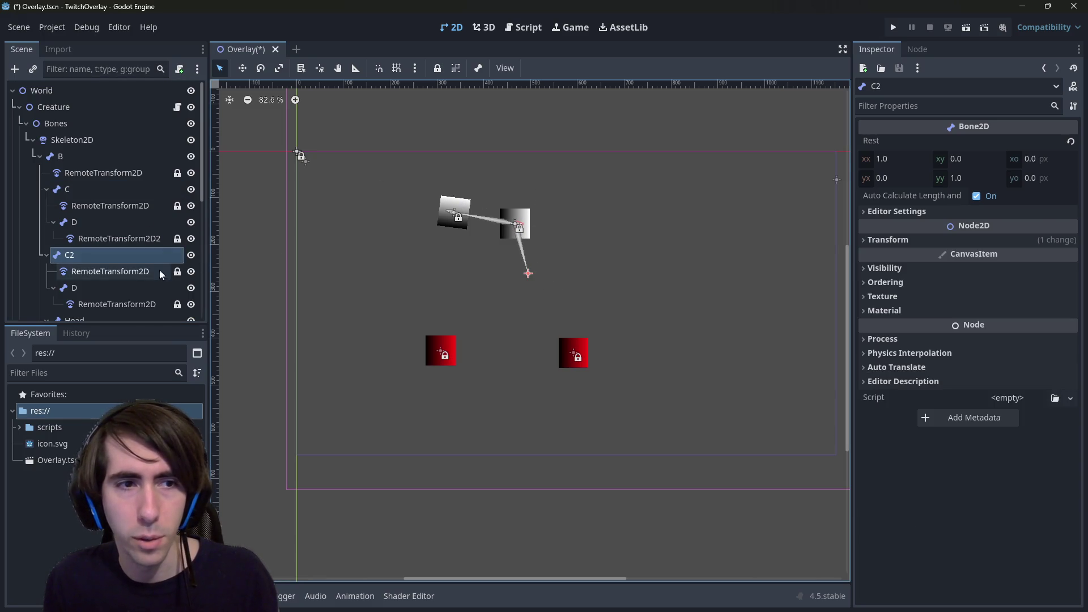
click(142, 286)
mouse_move(515, 225)
mouse_down()
mouse_move(535, 294)
mouse_move(556, 312)
mouse_move(572, 297)
mouse_move(559, 298)
mouse_up()
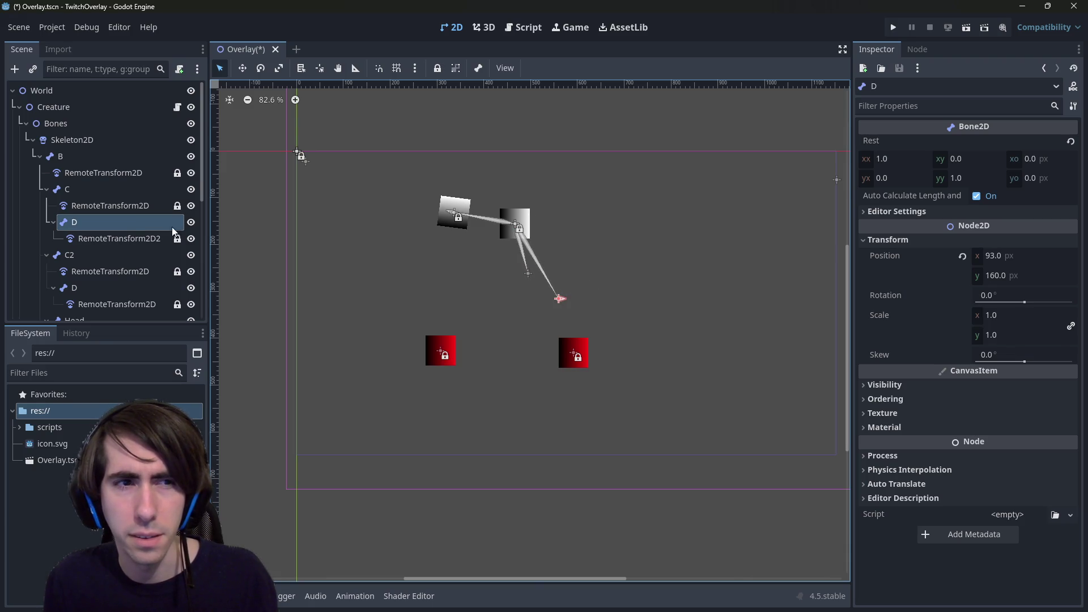
Swing C2 out to the left, reparent it under B above Head, and save.
click(80, 195)
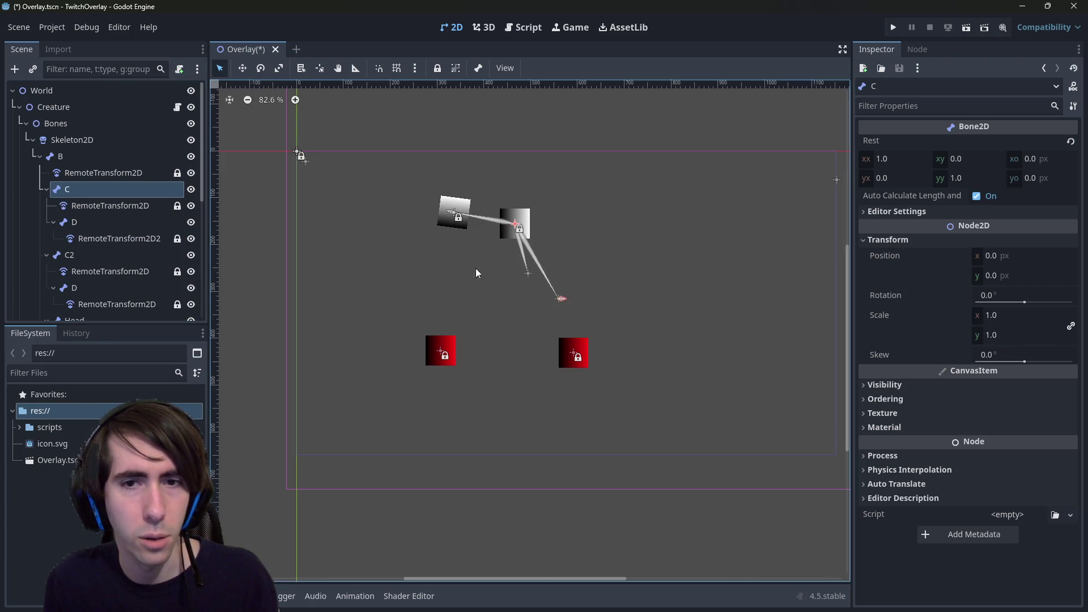
drag(527, 276, 469, 277)
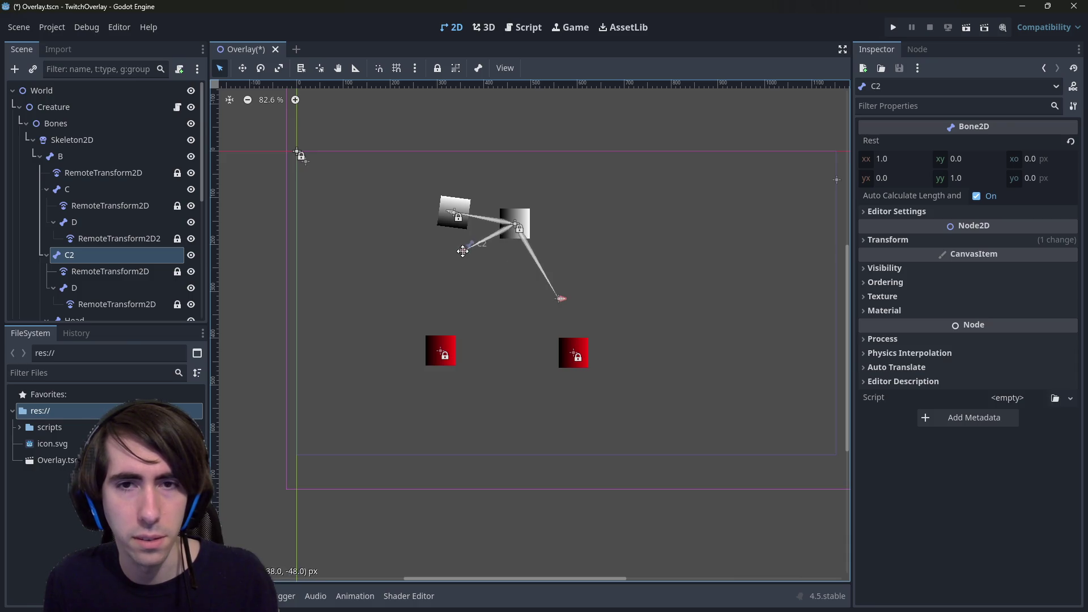
scroll(84, 238, down, 2)
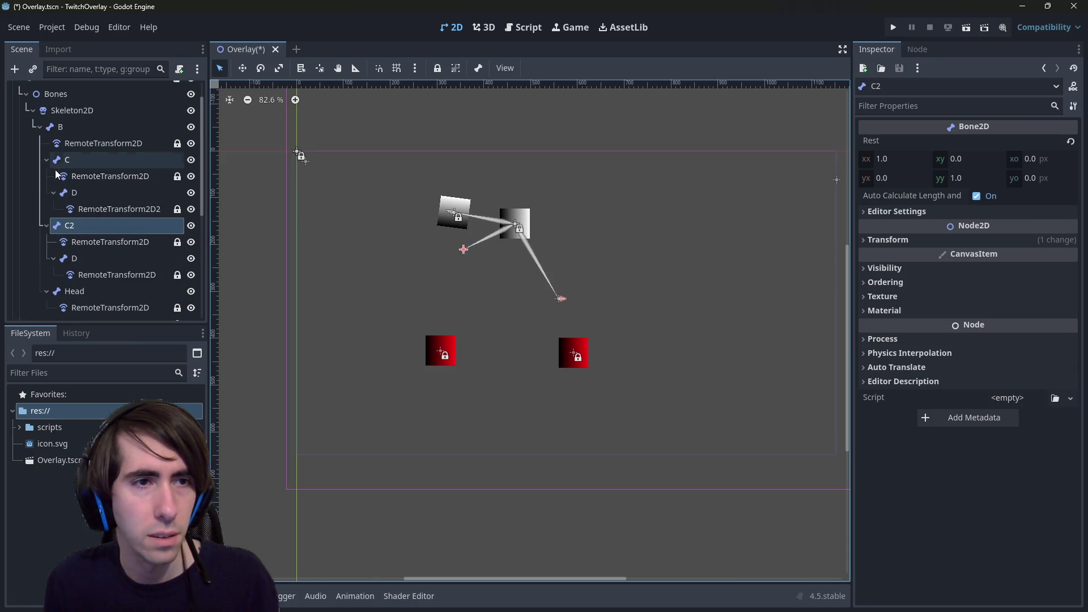
click(84, 226)
drag(72, 134, 72, 132)
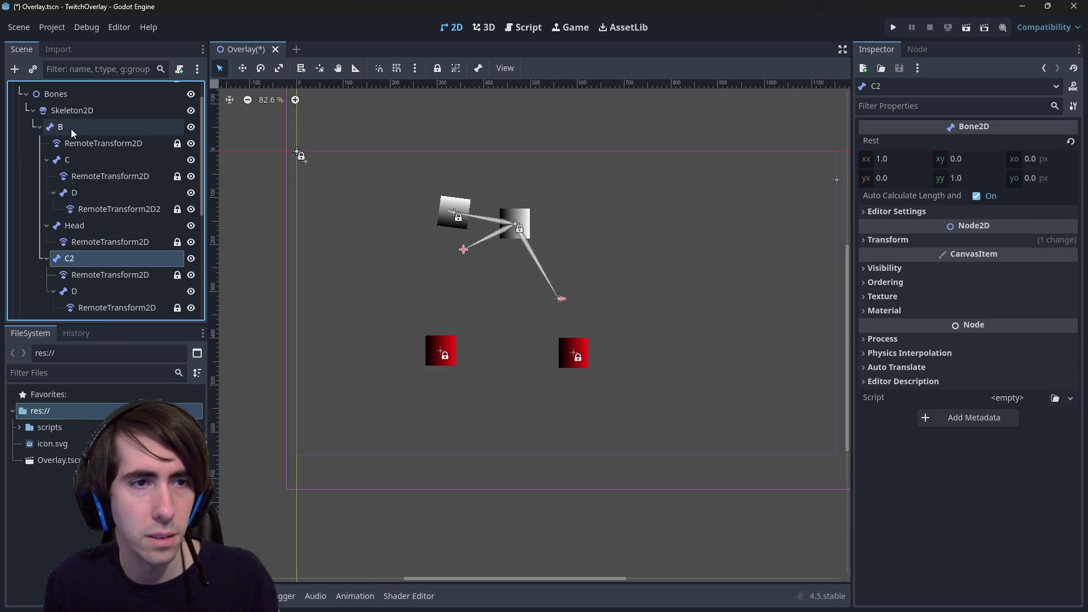
click(46, 160)
drag(67, 210, 78, 177)
key(ctrl+s)
Check the transforms of C2 and its D bone, showing 0.0 scale, and save.
click(889, 241)
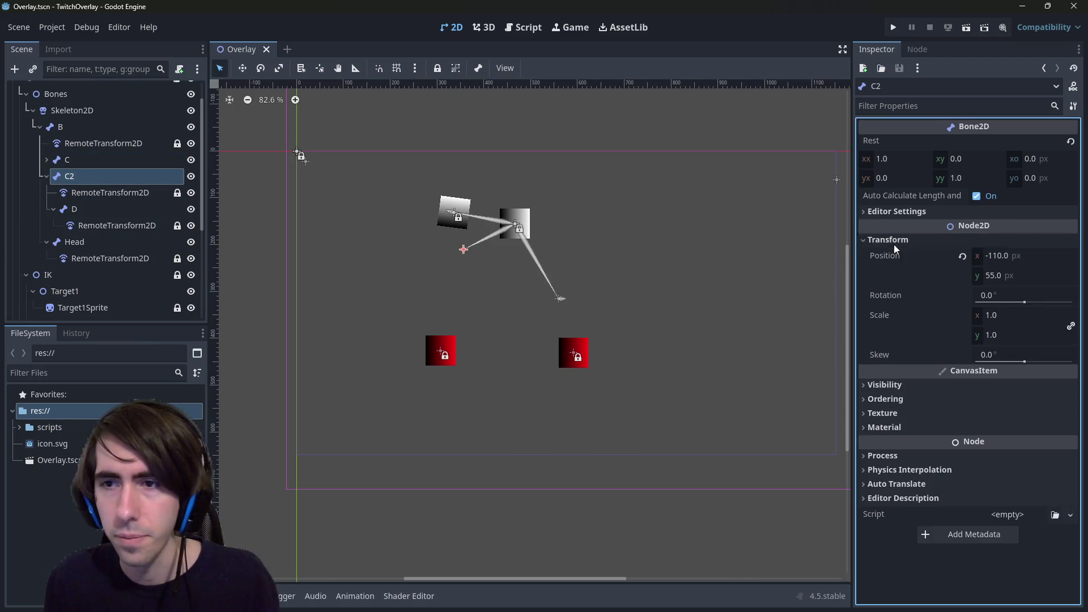
key(Down)
key(Down)
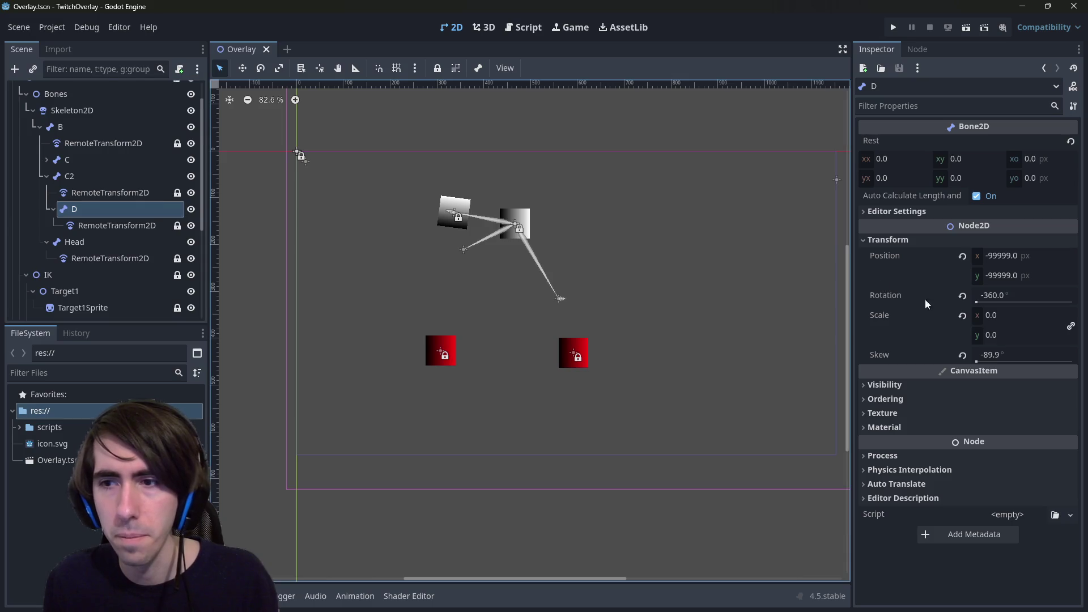
key(ctrl+s)
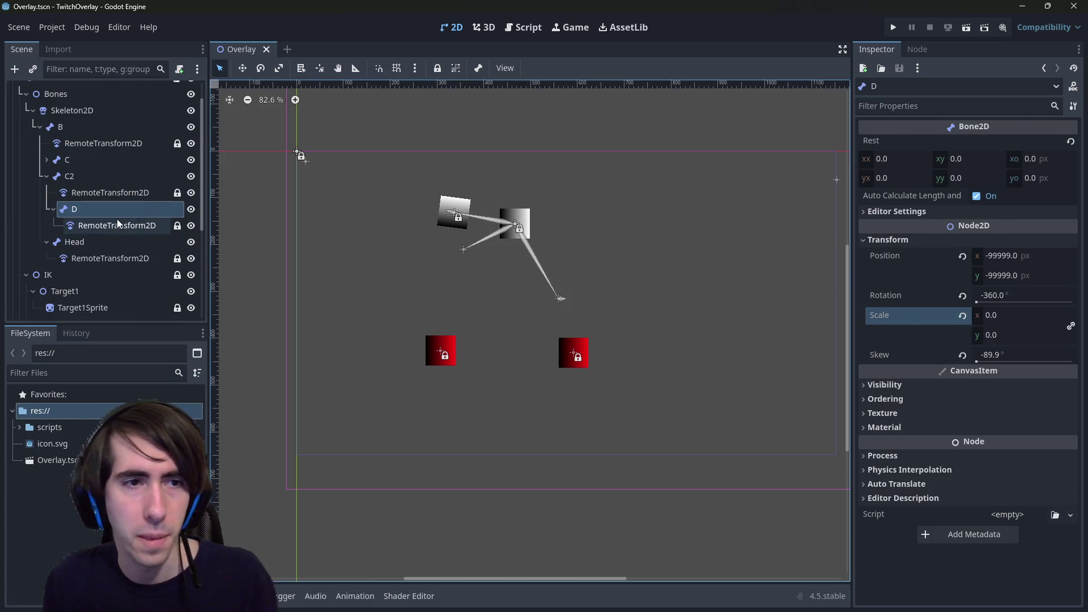
click(117, 224)
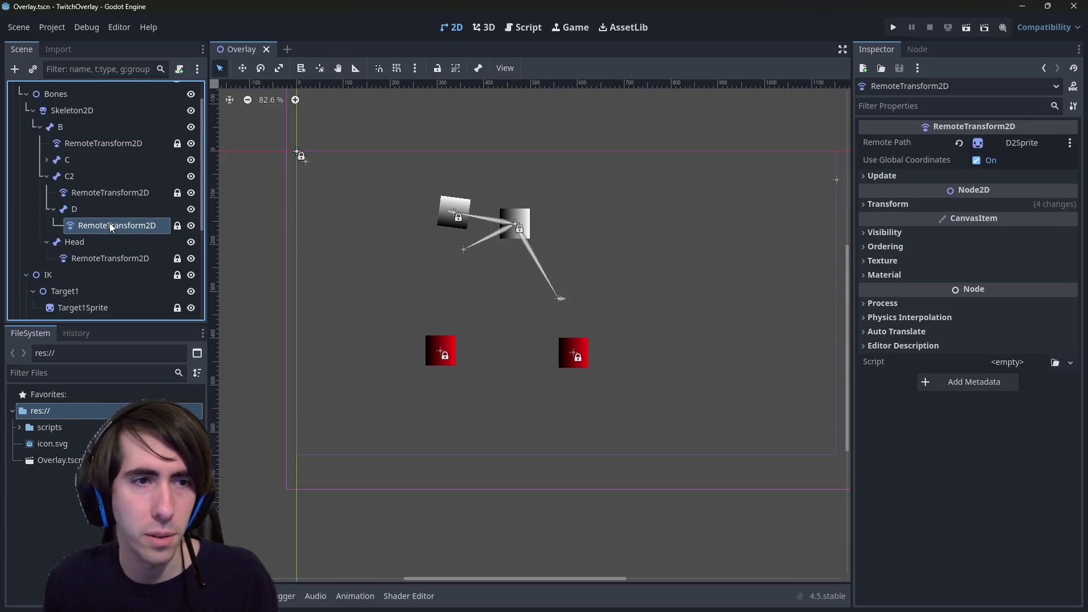
Rename bone D under C2 to D2.
click(47, 160)
click(45, 161)
click(71, 210)
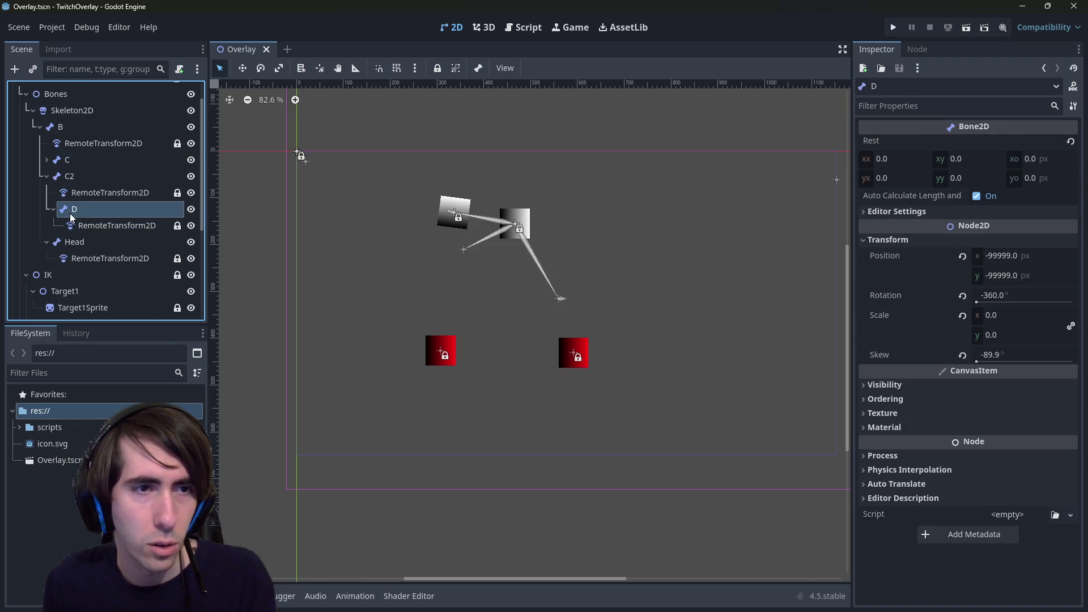
double_click(85, 208)
text(2)
key(Return)
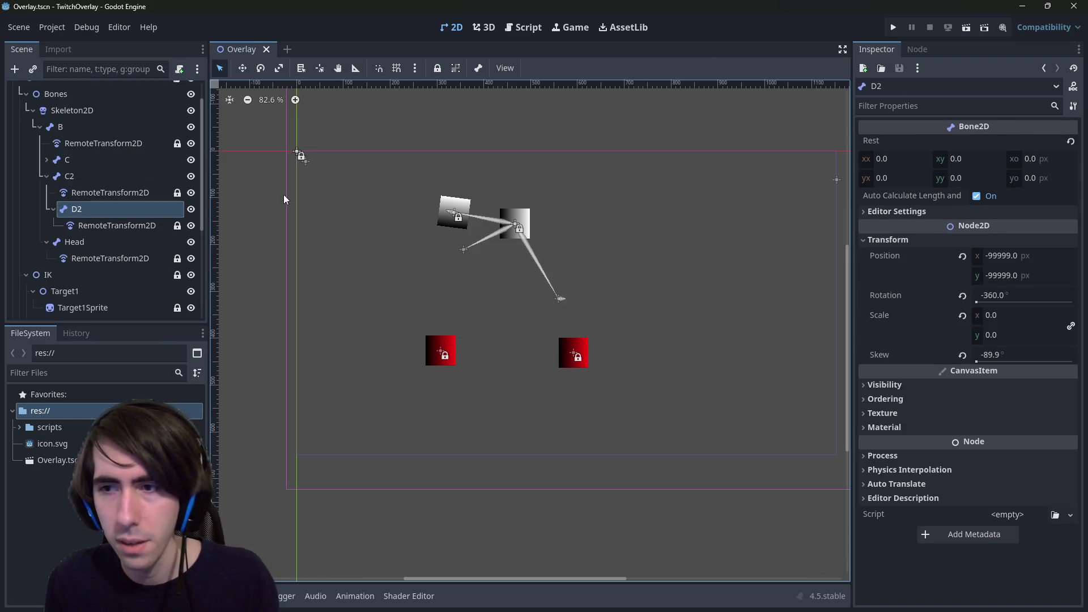
click(952, 315)
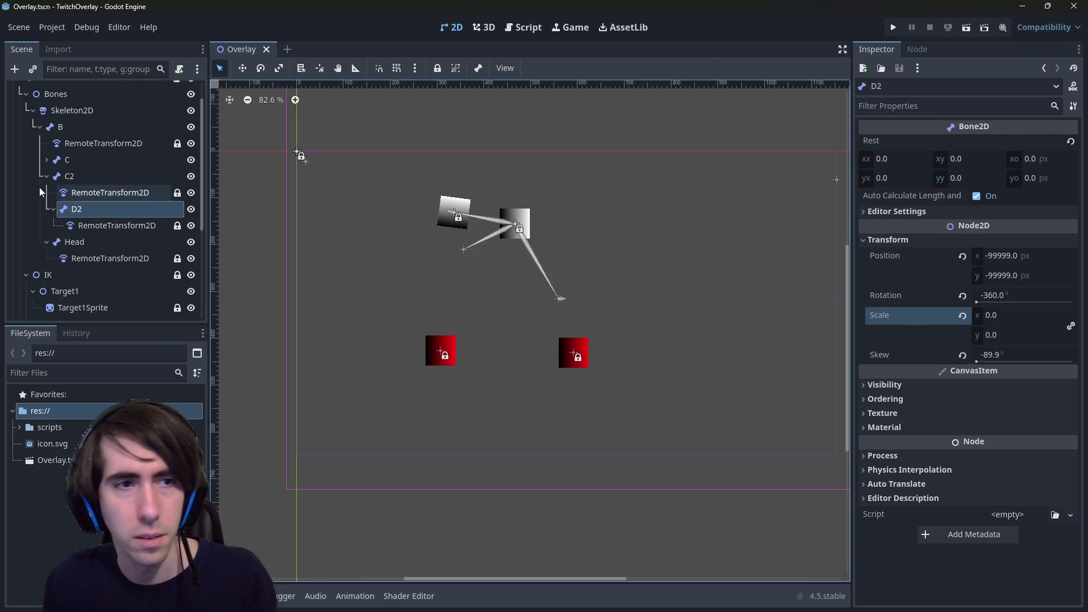
Add a new Bone2D named Bone2DD under C2 and move the RemoteTransform2D into it.
right_click(93, 174)
click(124, 182)
key(Return)
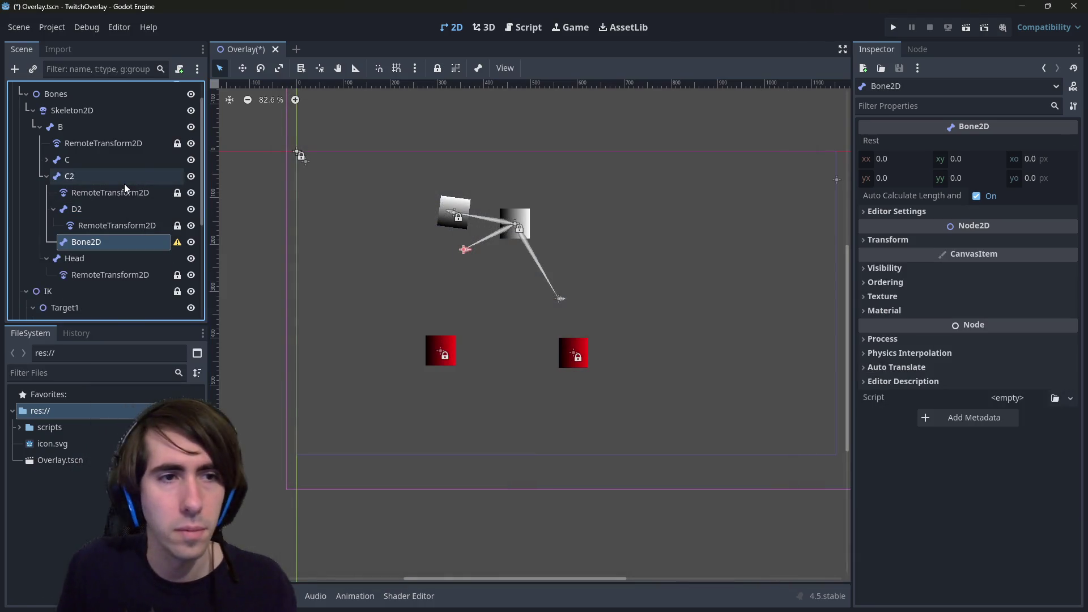
double_click(104, 244)
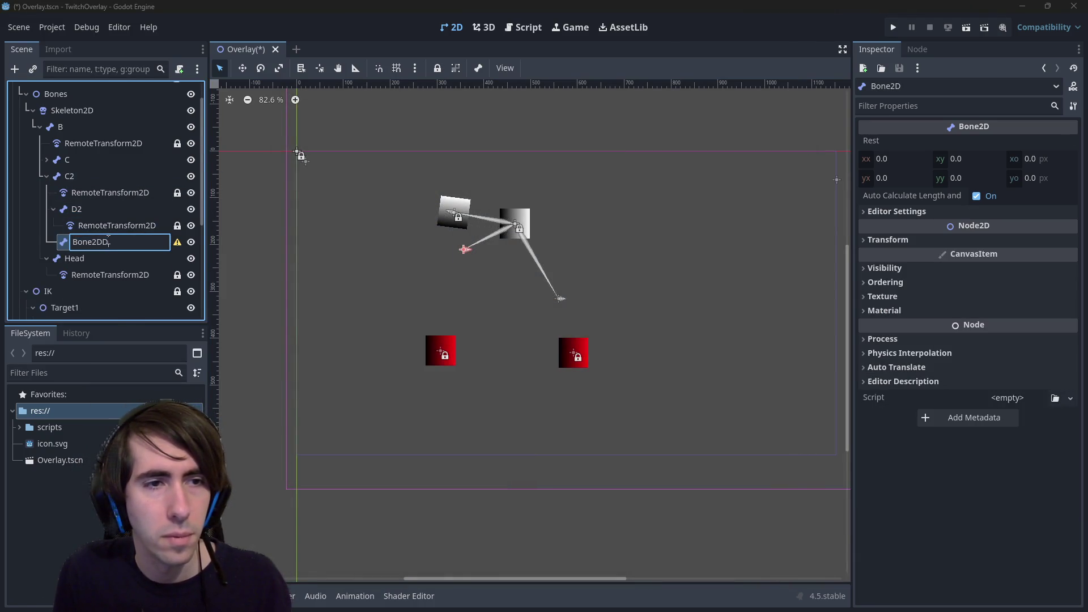
key(Return)
key(ctrl+s)
mouse_move(105, 225)
mouse_down()
mouse_move(108, 243)
mouse_move(108, 232)
mouse_up()
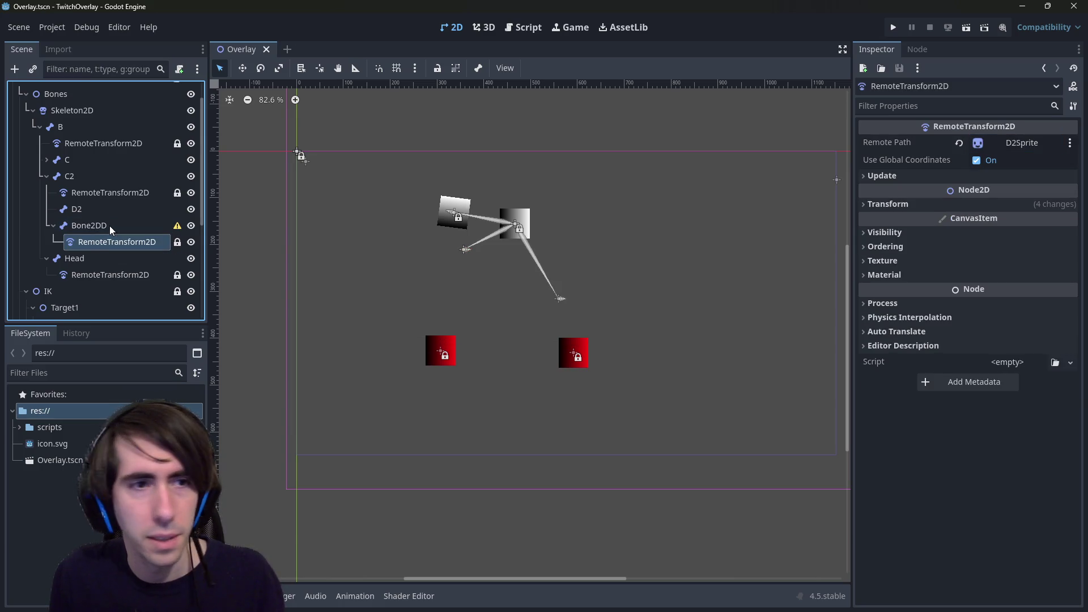
Delete the old D2 bone and save the scene.
click(110, 226)
click(104, 209)
key(Delete)
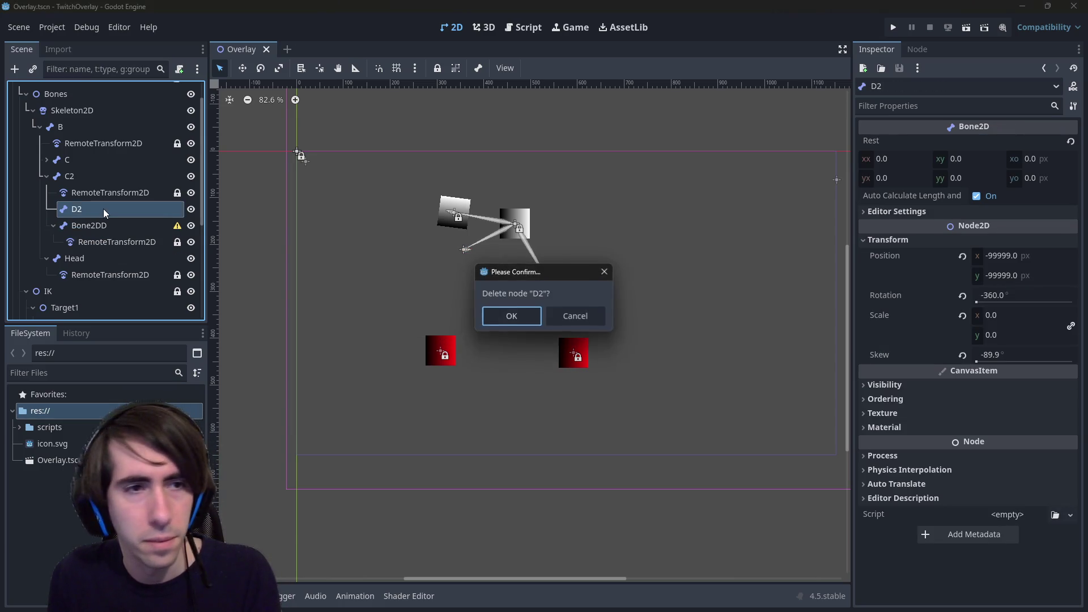
key(Return)
click(104, 208)
key(ctrl+s)
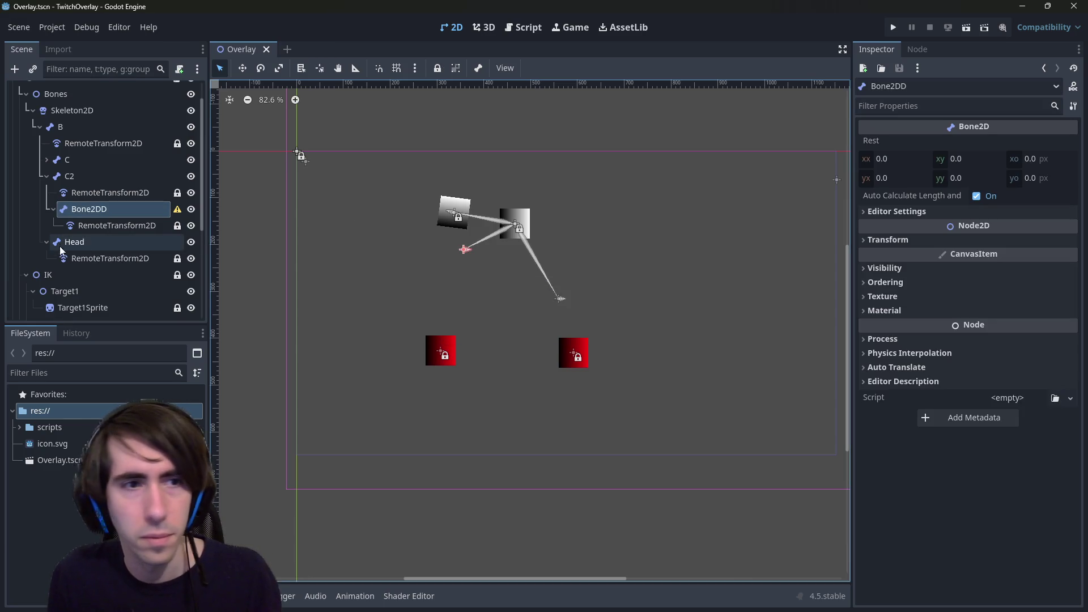
Rename Bone2DD to D2, save, and open the Skeleton2D's rest pose options.
click(93, 214)
text(d)
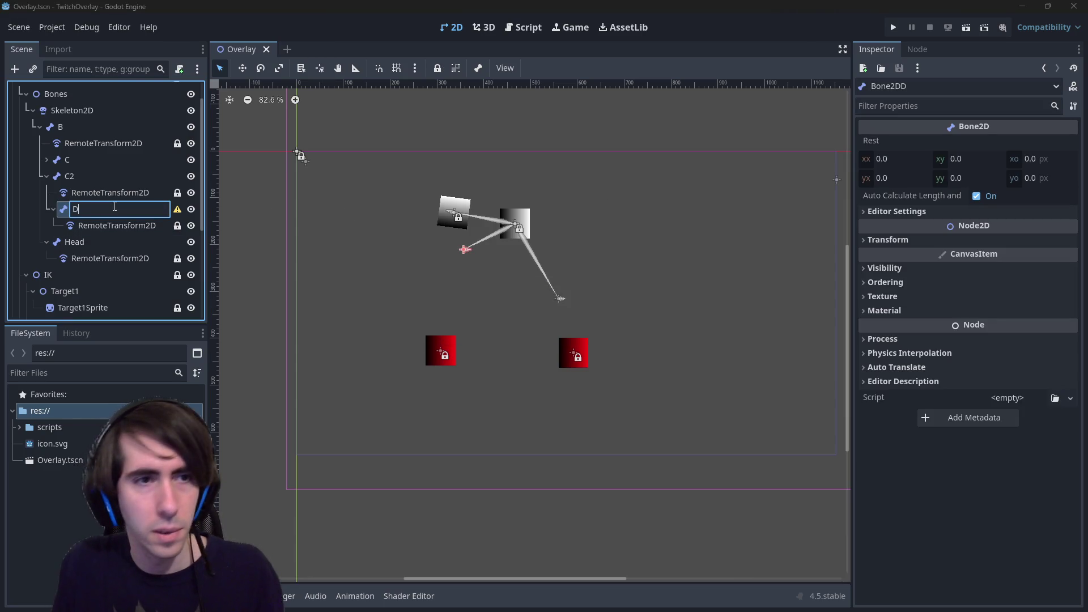
key(Return)
key(ctrl+s)
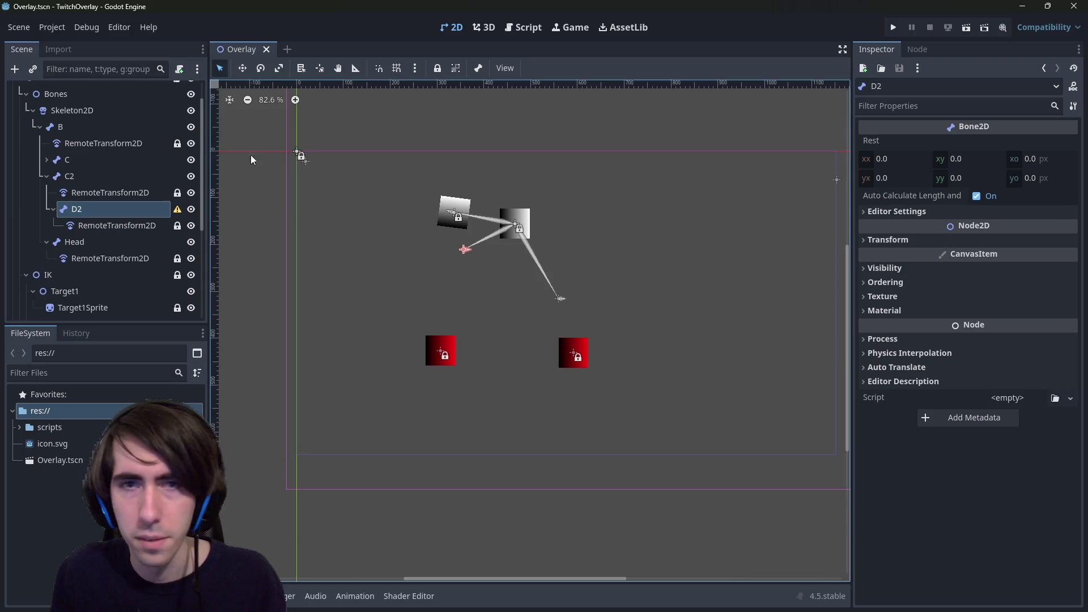
click(72, 110)
click(553, 73)
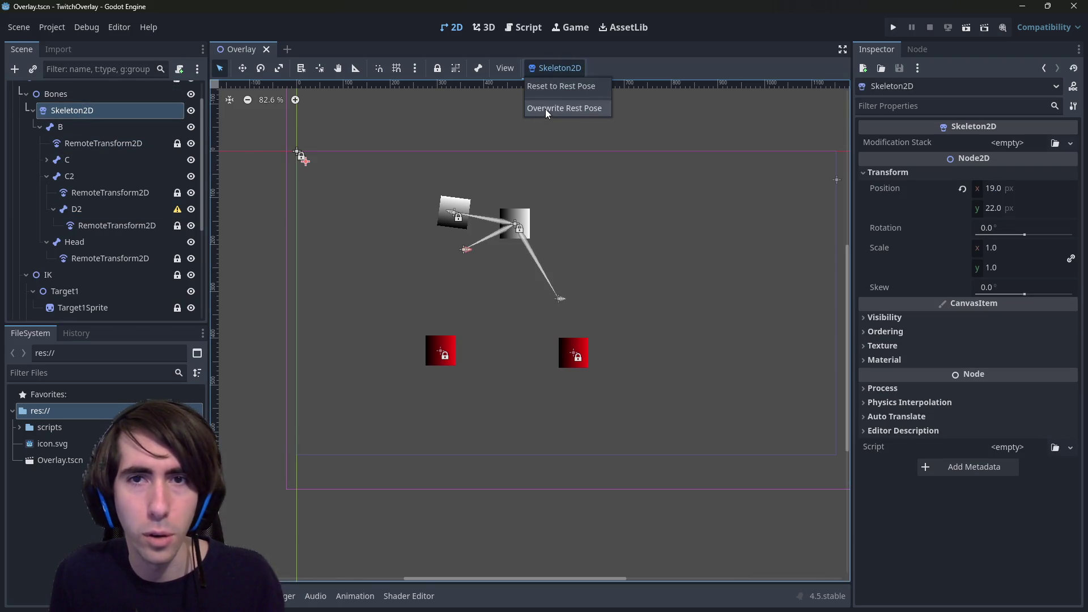
Overwrite the skeleton's rest pose, save, and inspect Head's RemoteTransform2D.
click(546, 108)
key(ctrl+s)
click(103, 257)
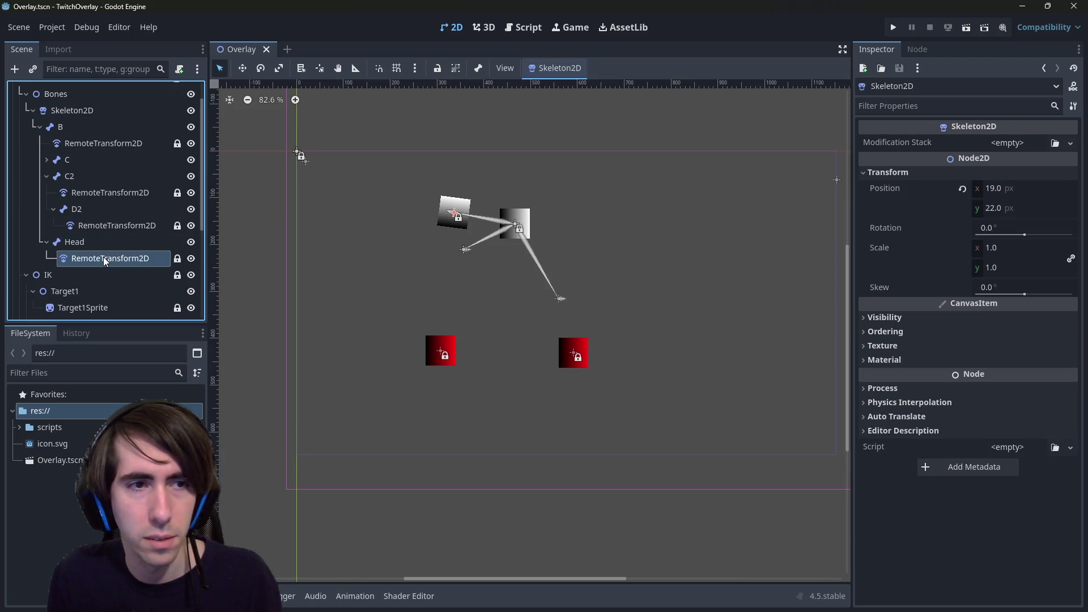
click(90, 248)
click(88, 262)
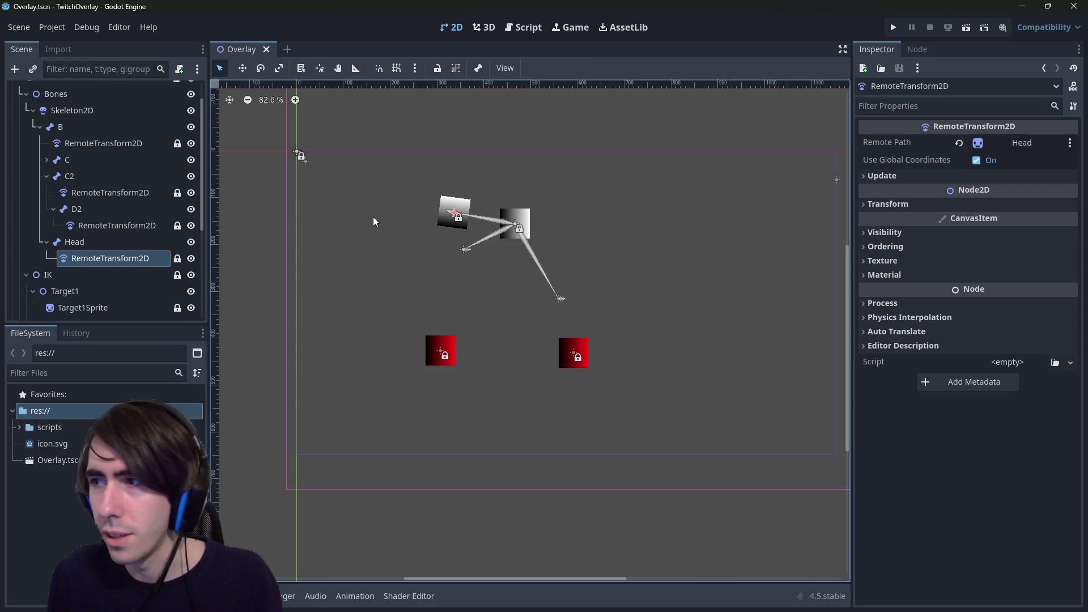
scroll(73, 289, down, 5)
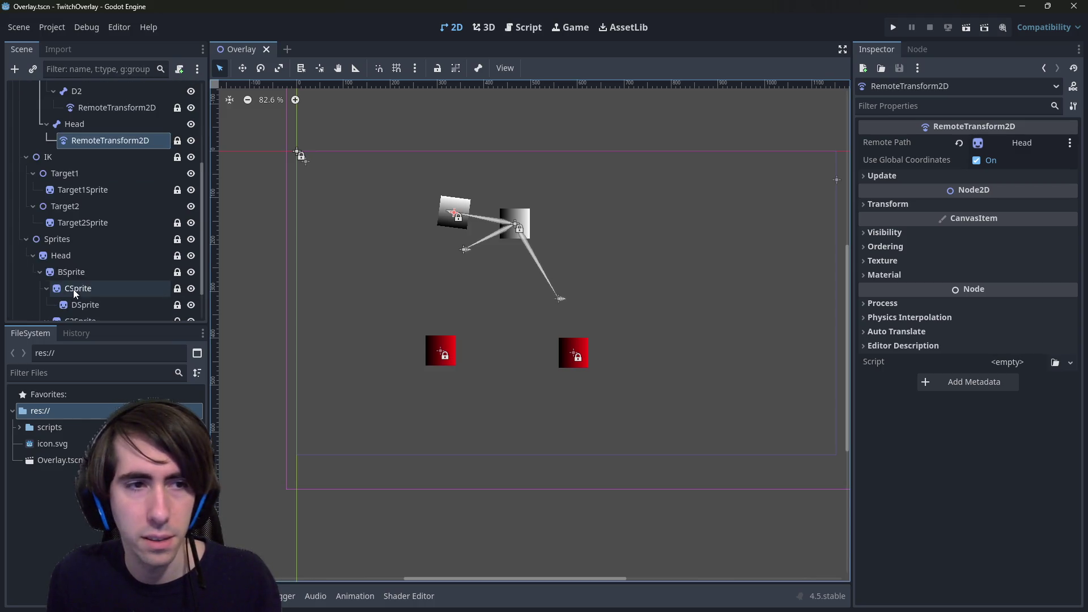
scroll(78, 254, up, 3)
scroll(78, 254, up, 2)
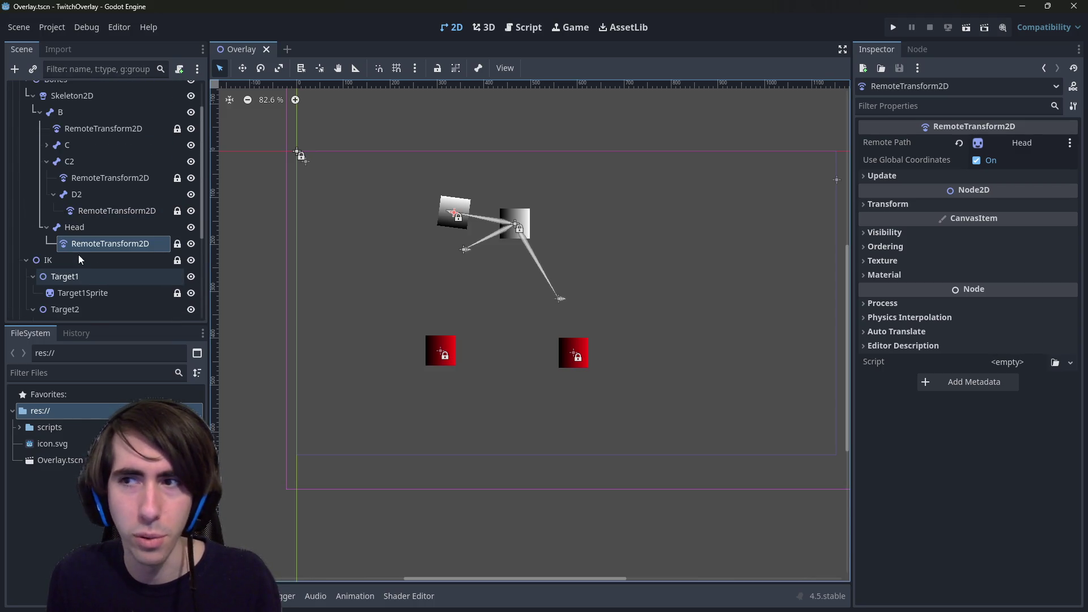
Reset D2's RemoteTransform2D to scale 1, skew 0, rotation 0 and position 0, 0.
click(107, 209)
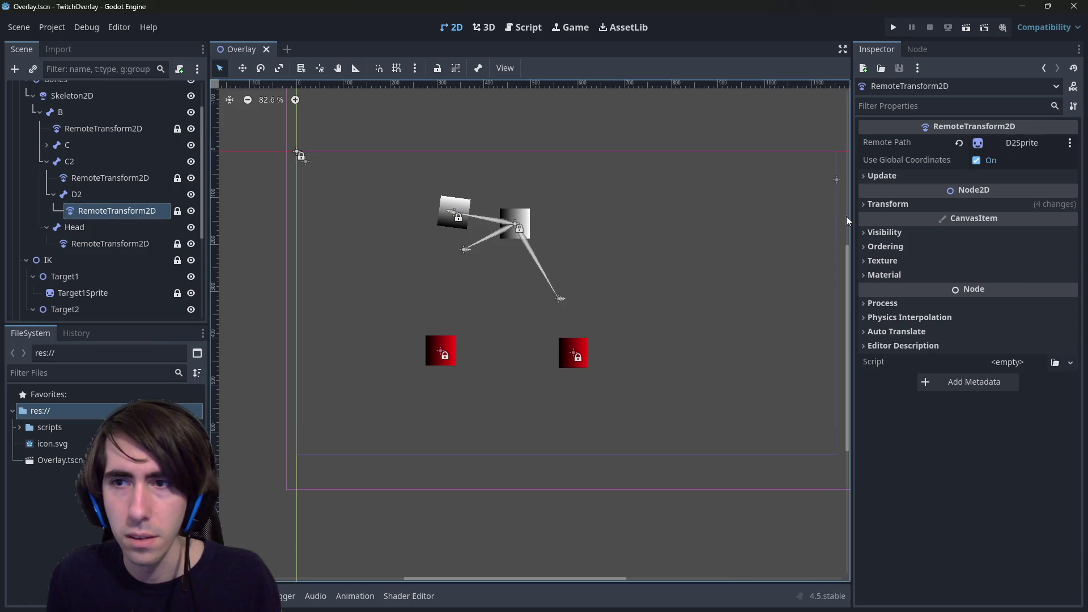
click(896, 204)
click(962, 281)
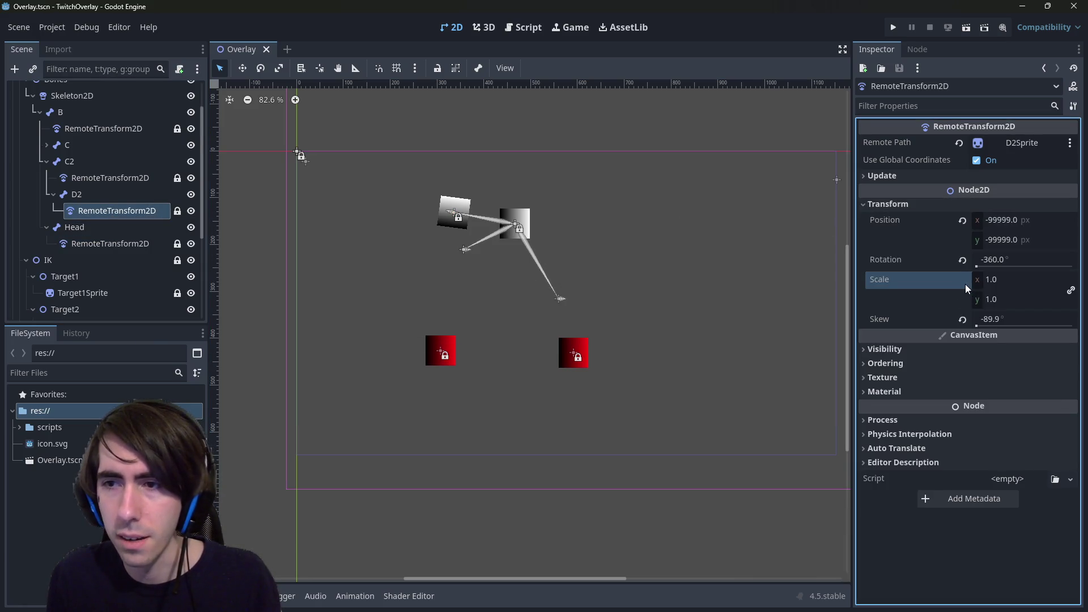
click(963, 320)
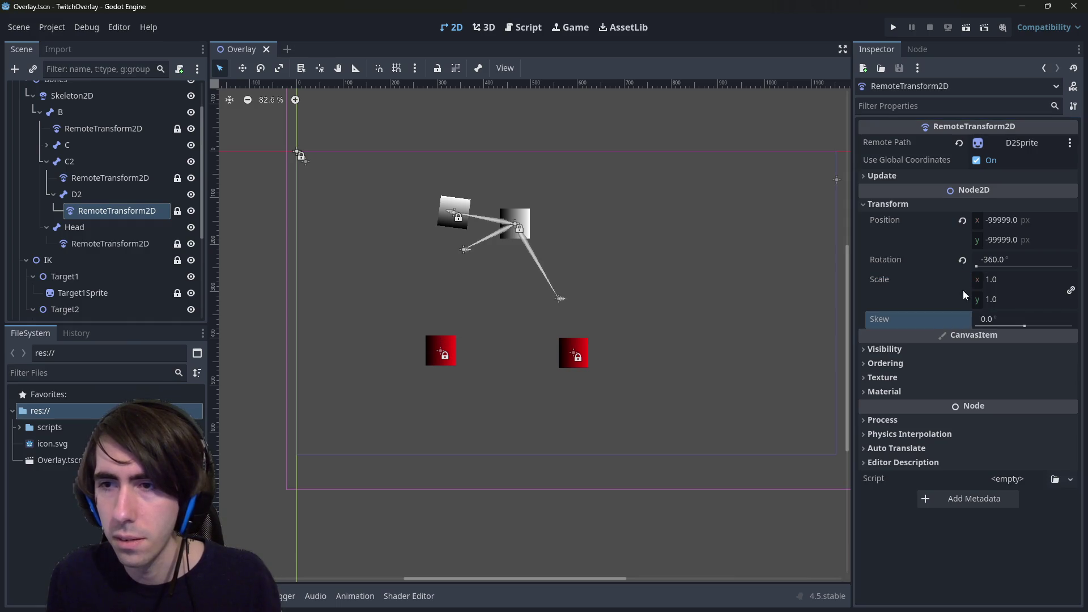
click(962, 261)
click(964, 220)
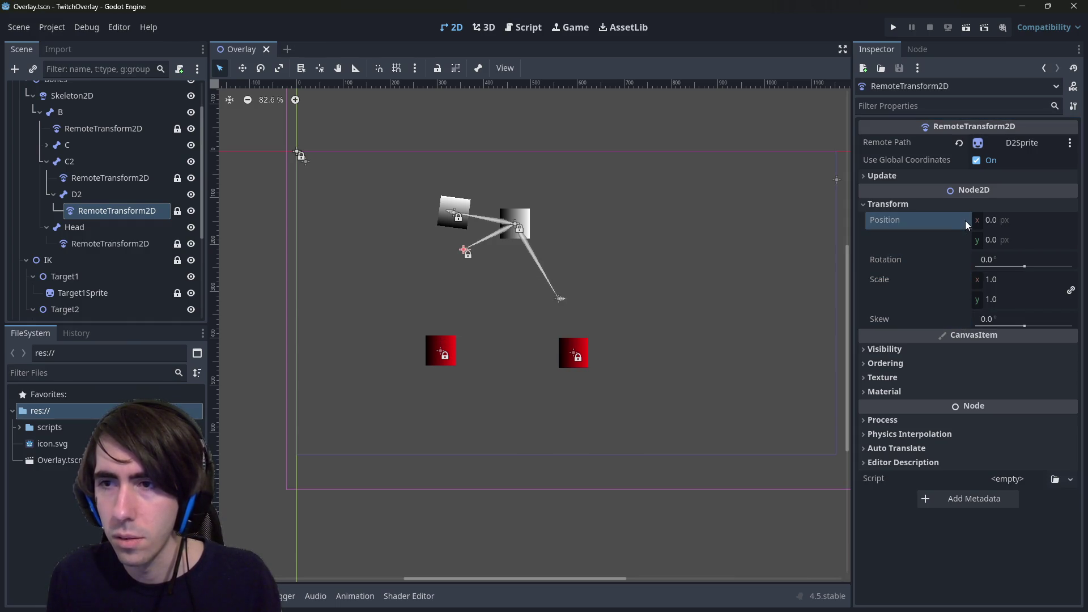
Extend bone D2 down toward the left red square in the viewport.
drag(471, 254, 445, 299)
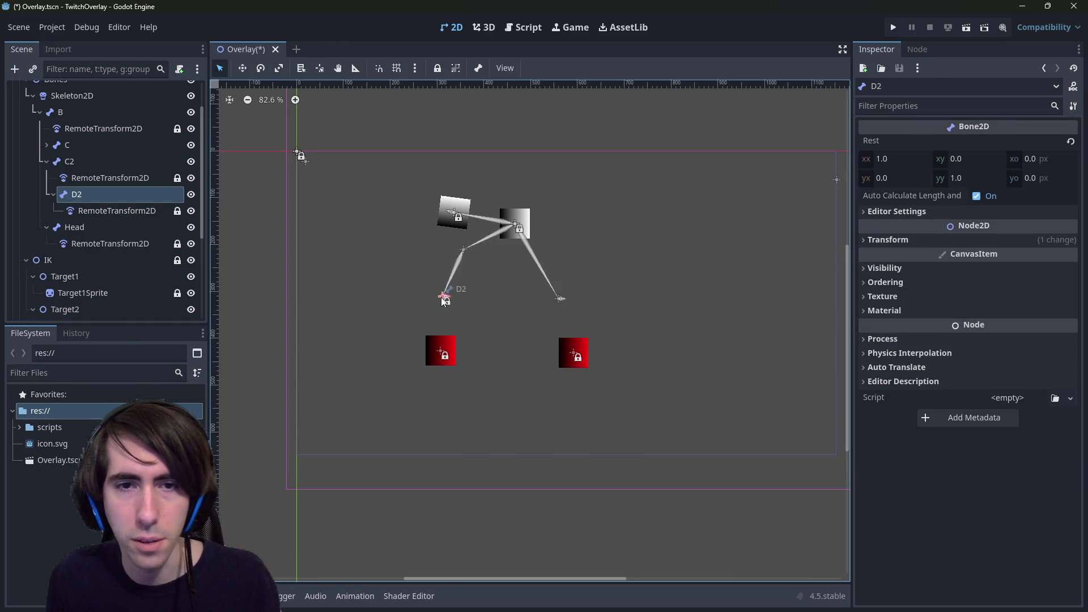
drag(455, 216, 502, 182)
scroll(61, 265, down, 1)
scroll(74, 255, down, 2)
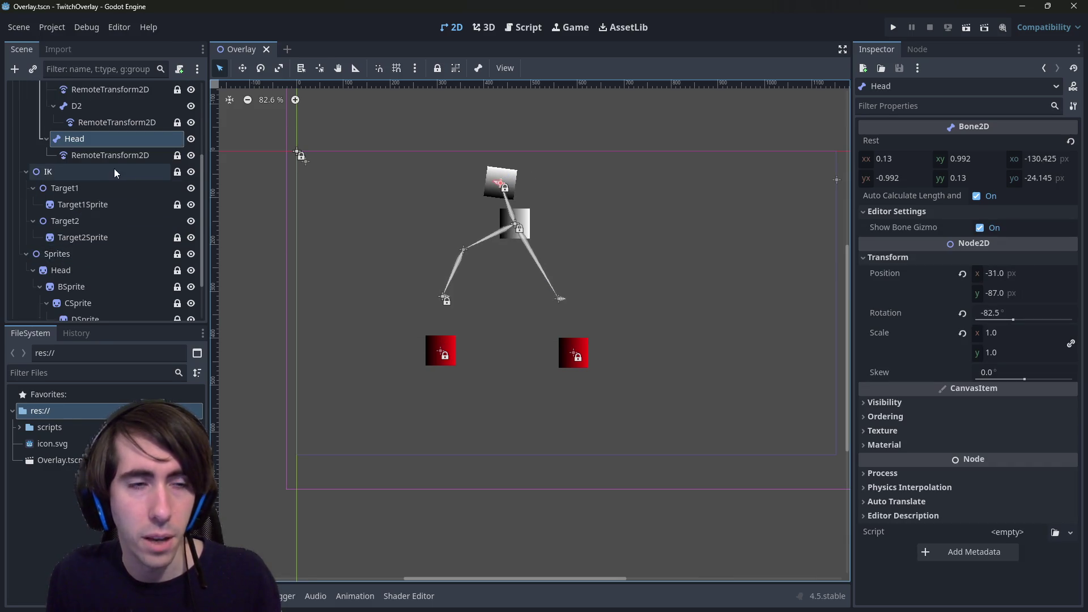
scroll(114, 193, down, 2)
Check BSprite and C2's remote transform, then drag bone C down-right.
click(111, 227)
scroll(110, 226, up, 4)
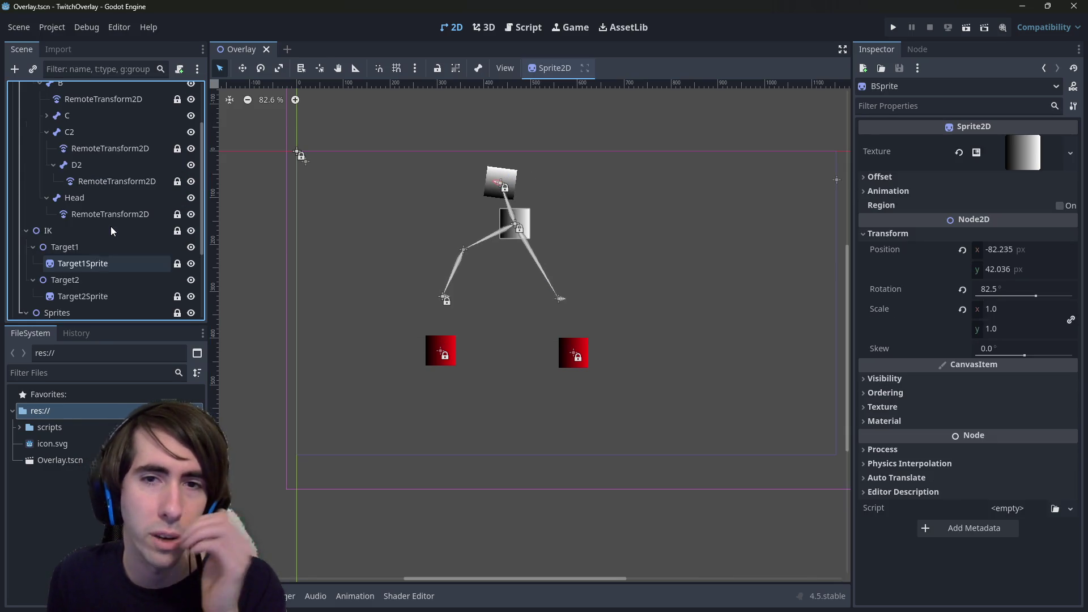
click(155, 144)
scroll(144, 185, up, 2)
drag(519, 224, 533, 235)
Inspect the Head, D2, C2 and C remote transforms, expanding bone C.
click(185, 271)
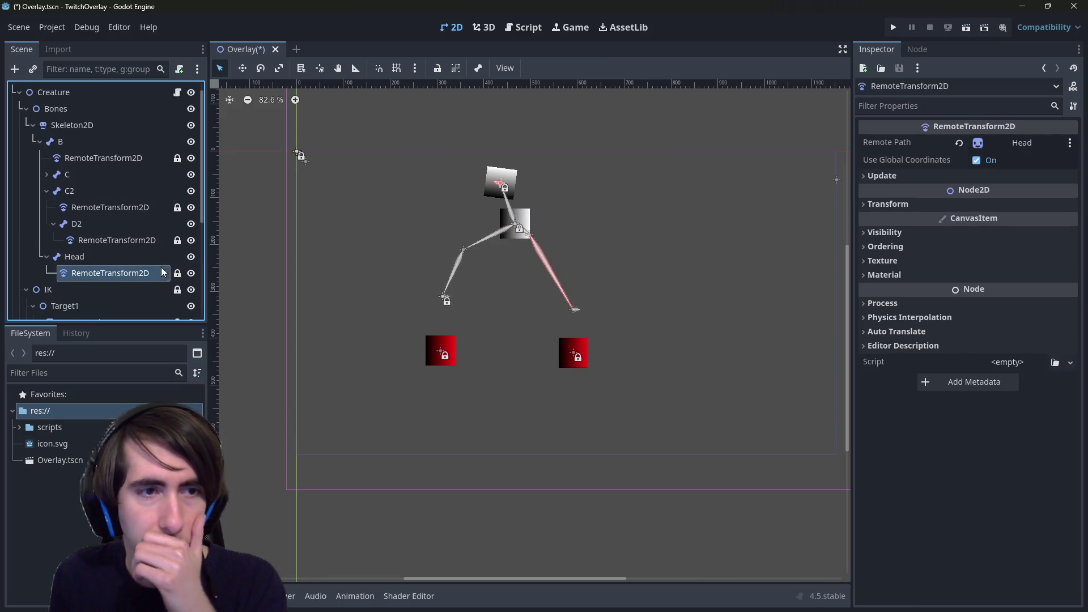
click(127, 247)
click(117, 208)
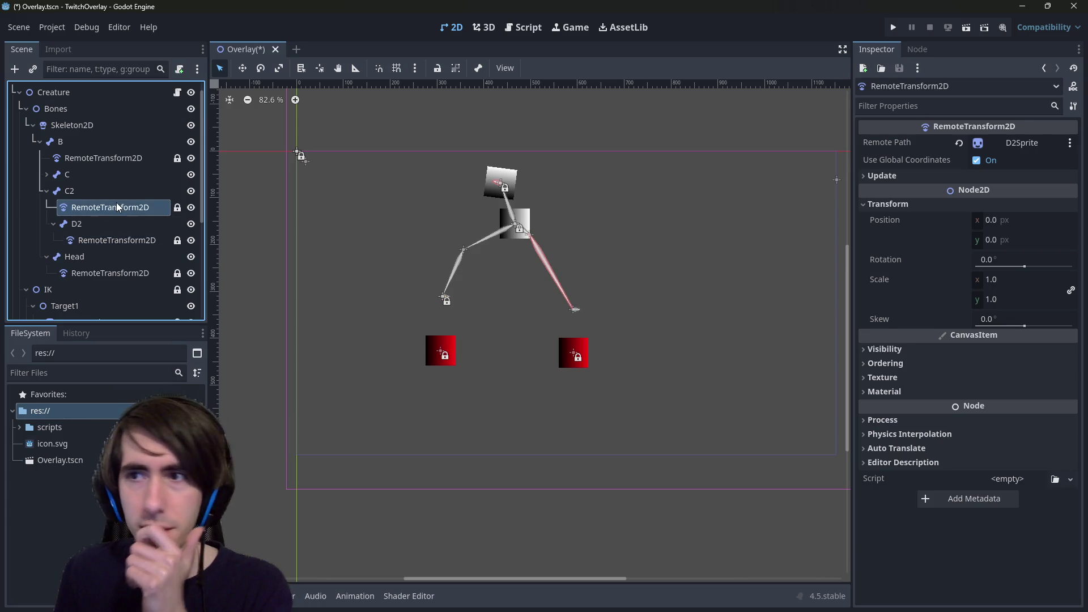
click(45, 174)
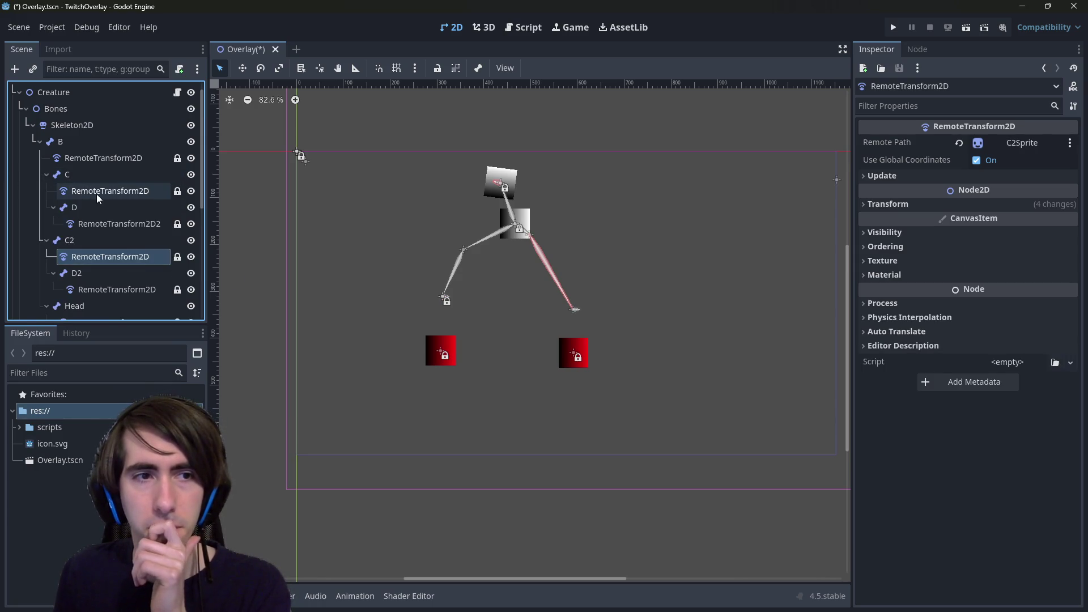
click(97, 191)
Re-link bone D's RemoteTransform2D Remote Path to DSprite.
click(106, 223)
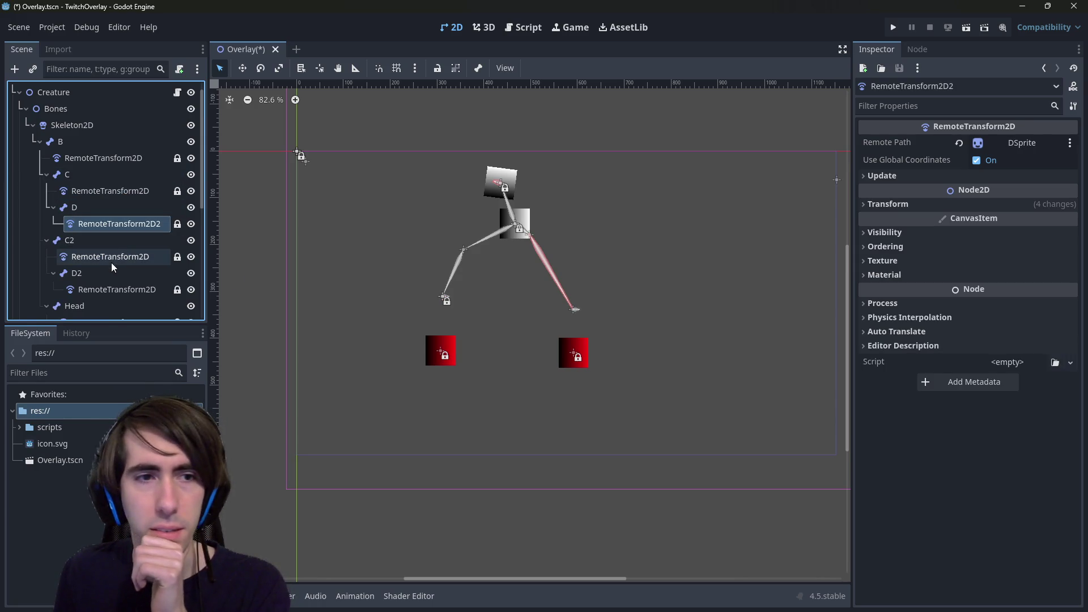
click(960, 143)
click(1014, 143)
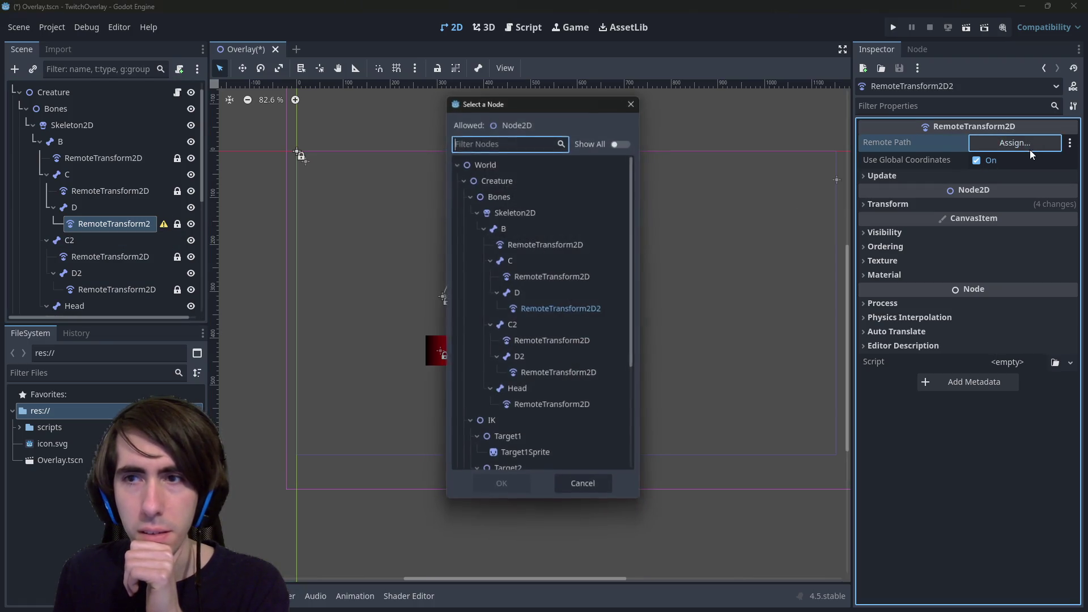
scroll(550, 340, down, 5)
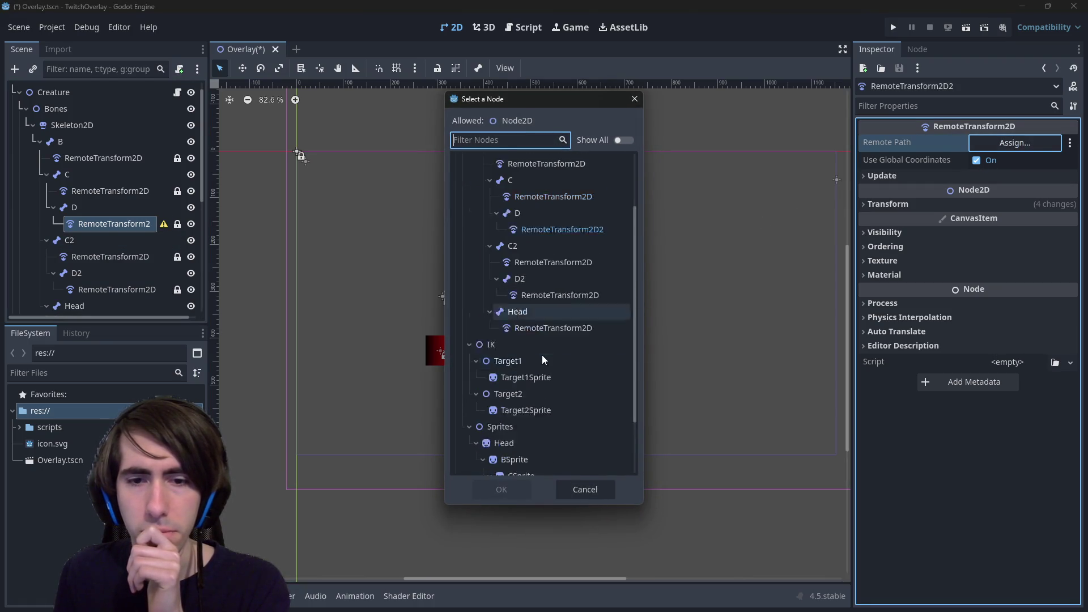
double_click(533, 415)
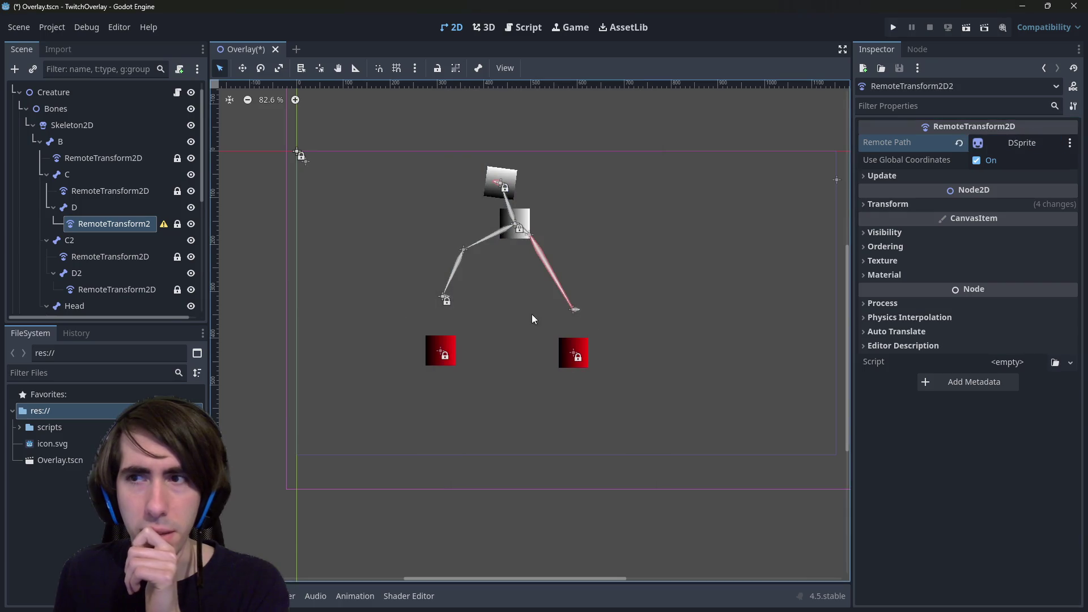
Re-link bone D2's RemoteTransform2D Remote Path to D2Sprite and save the scene.
click(118, 290)
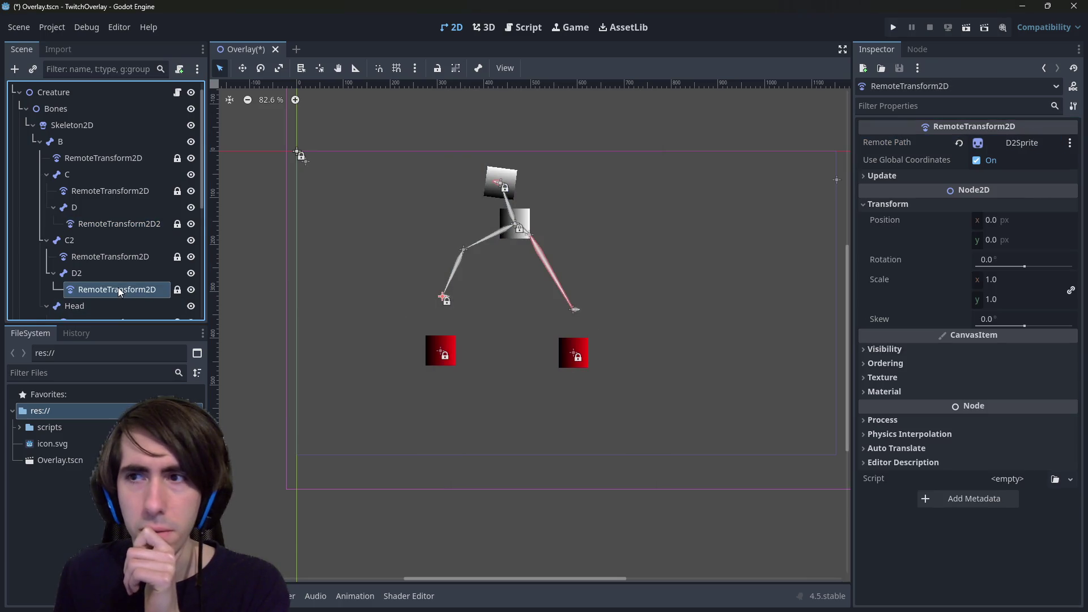
click(960, 144)
click(1005, 143)
scroll(502, 447, down, 5)
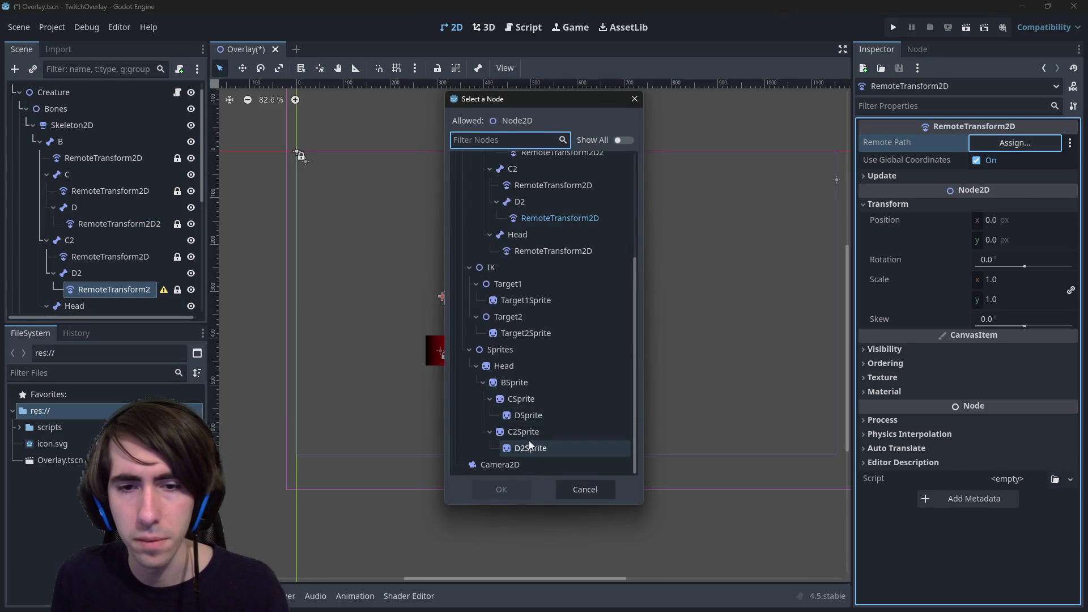
double_click(535, 442)
key(ctrl+s)
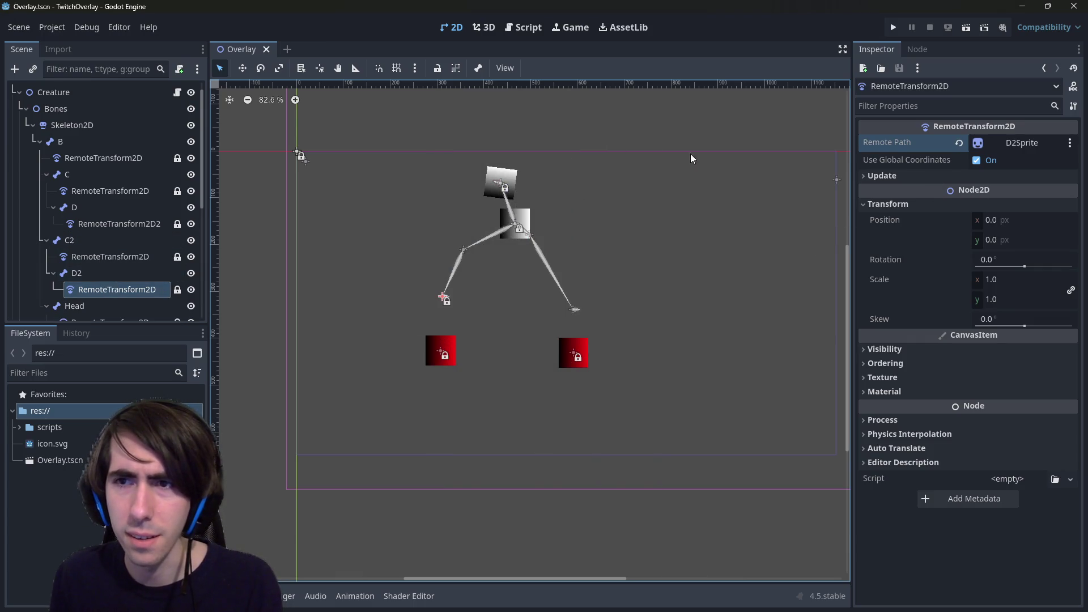
Toggle global coordinates on D2's remote transform, save, and run the current scene.
click(991, 162)
key(ctrl+s)
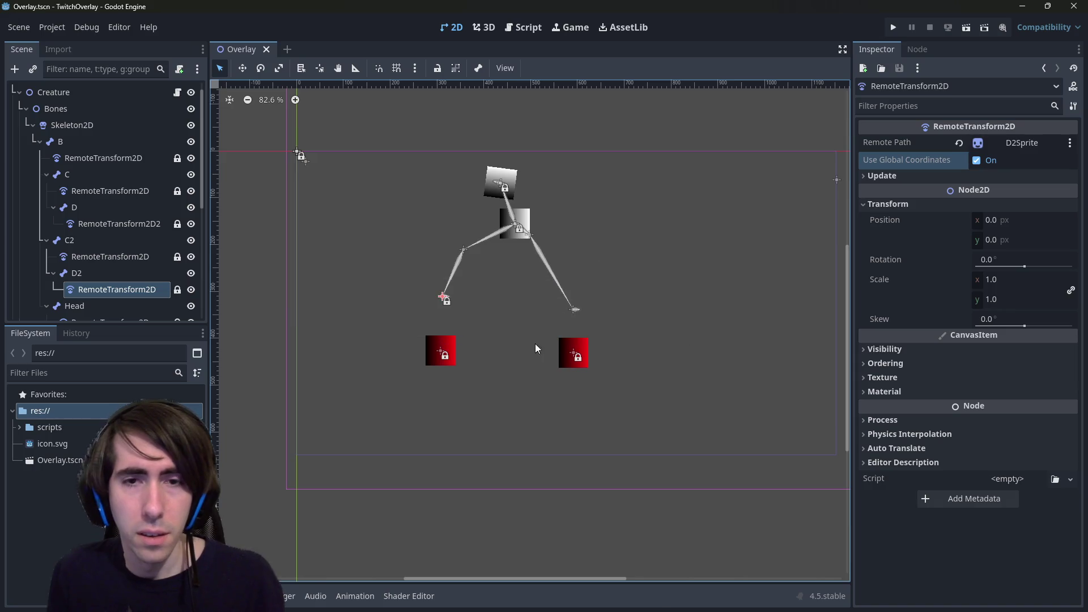
click(968, 28)
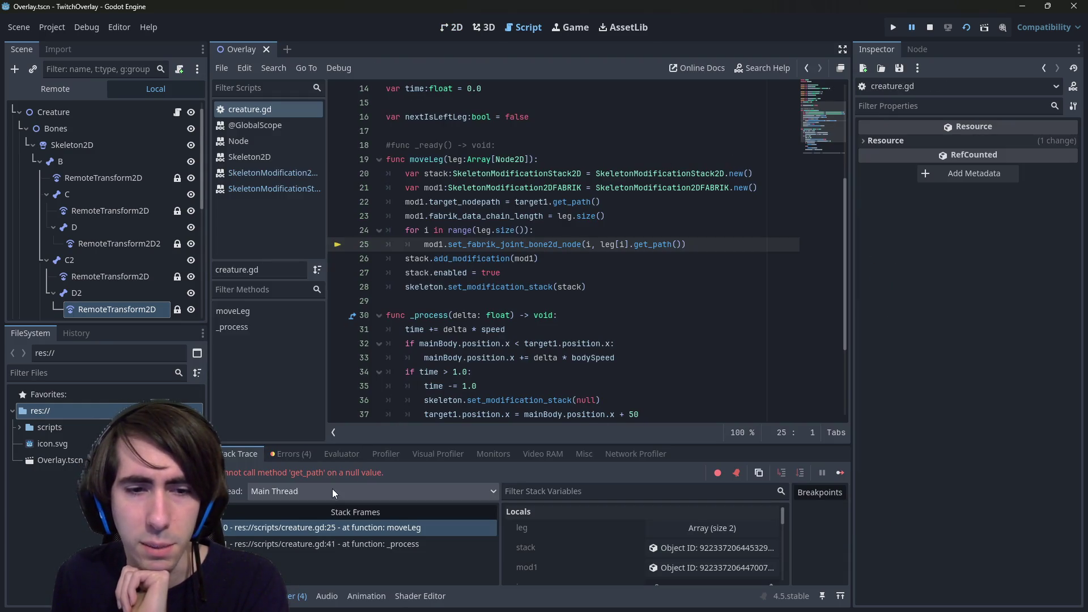
Stop the game and set the Creature's Right Leg elements to bones C and D.
click(930, 28)
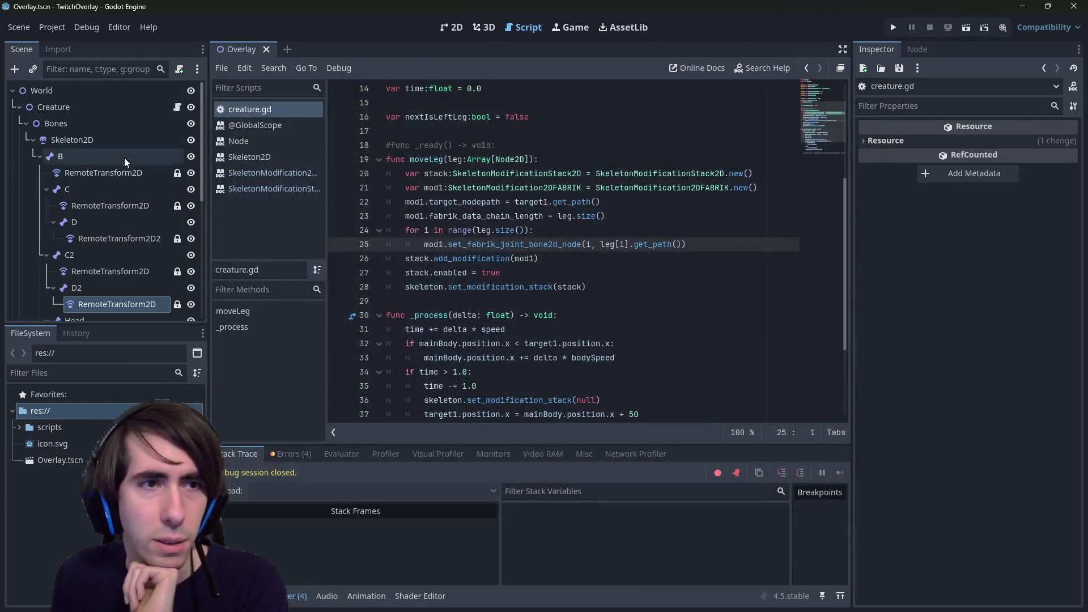
click(81, 109)
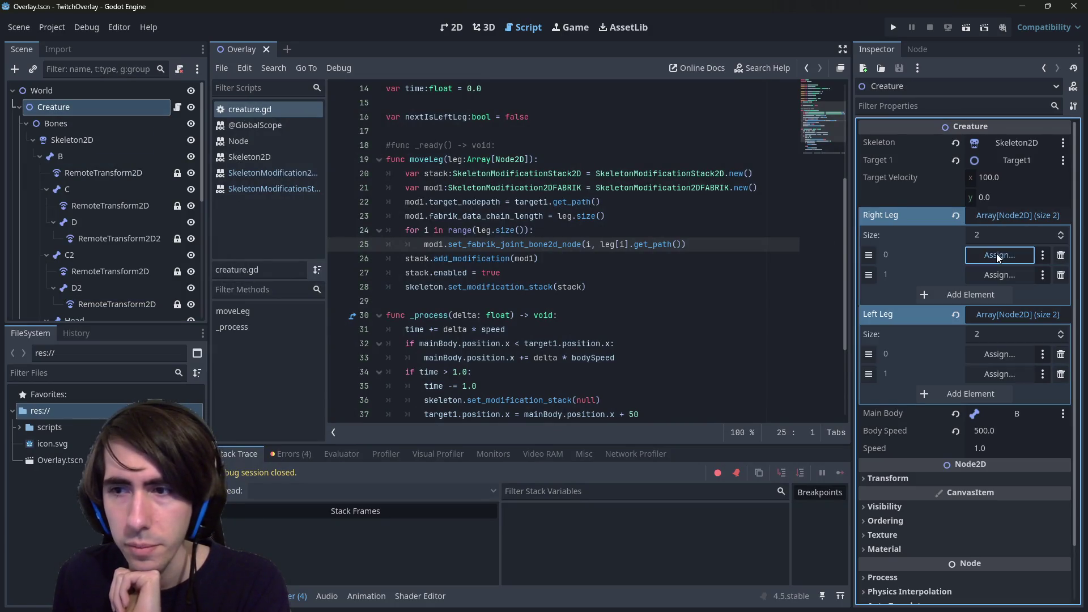
click(997, 254)
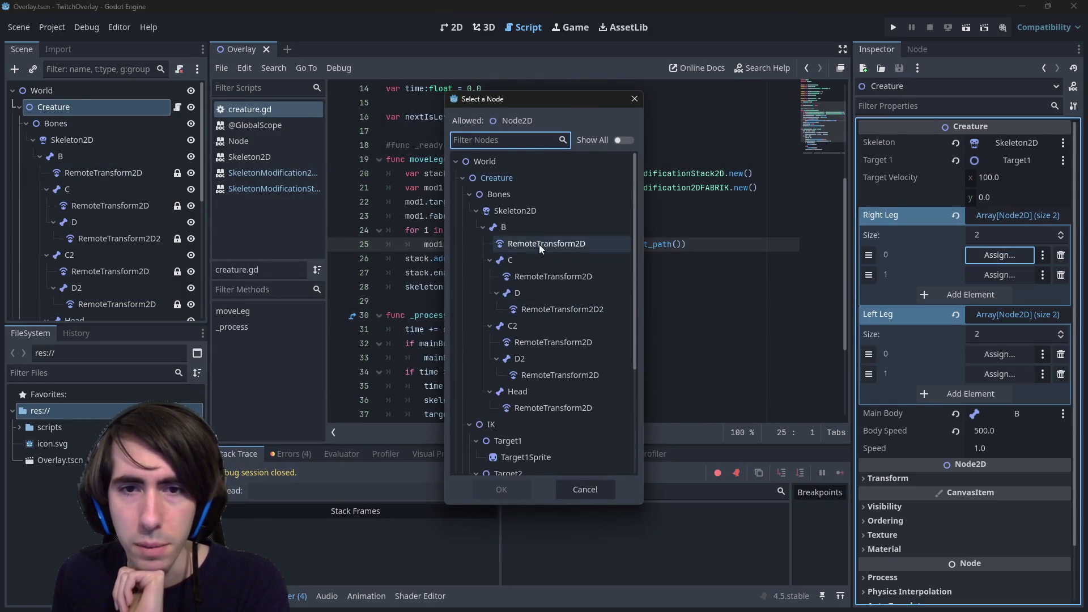
double_click(522, 260)
click(972, 275)
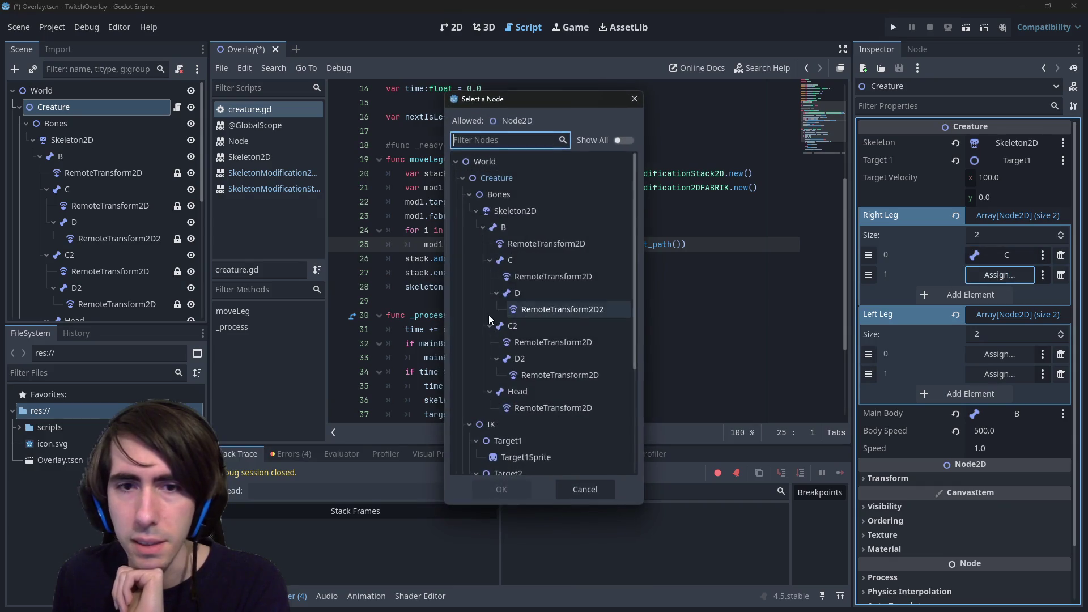
double_click(519, 294)
Set Left Leg elements to bones C2 and D2, then rerun the game.
click(975, 348)
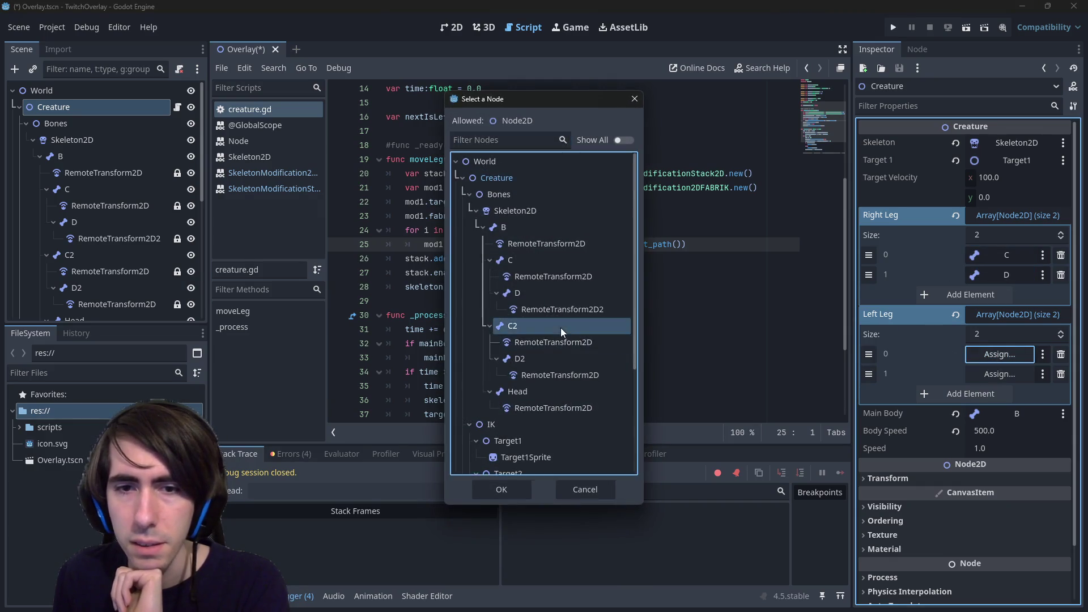
double_click(560, 326)
click(999, 373)
click(529, 358)
double_click(528, 358)
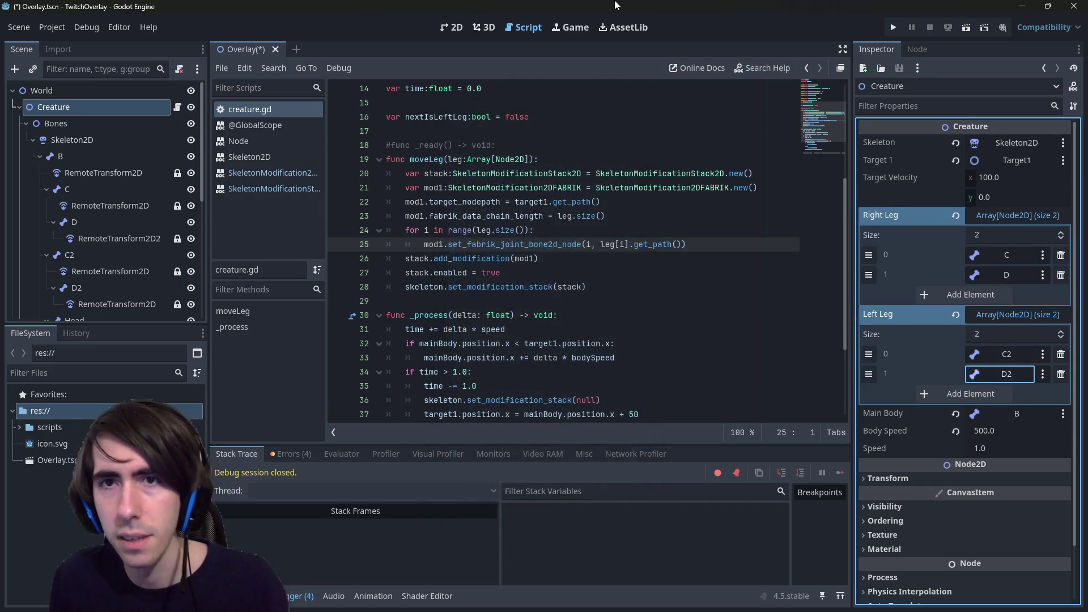
click(966, 27)
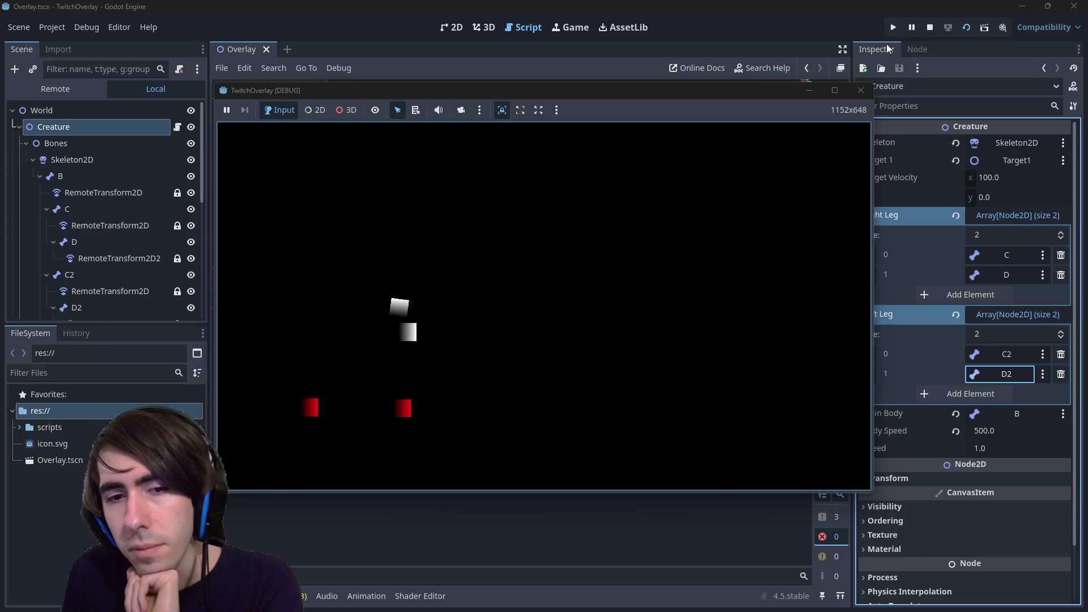
Close the TwitchOverlay (DEBUG) window, review creature.gd, and go back to the 2D workspace.
click(854, 94)
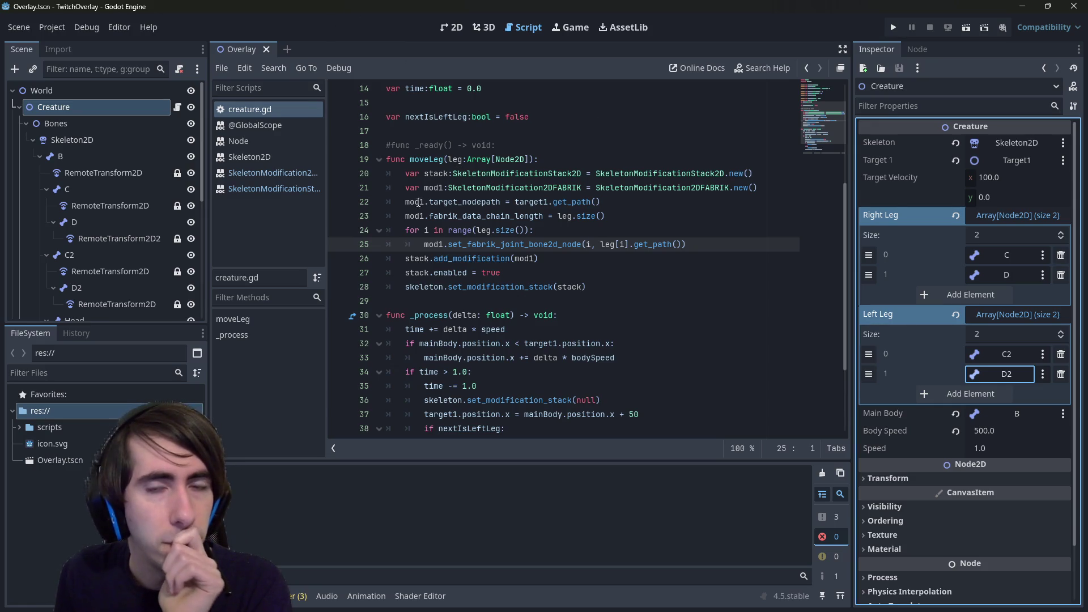
scroll(418, 202, up, 2)
scroll(524, 240, up, 2)
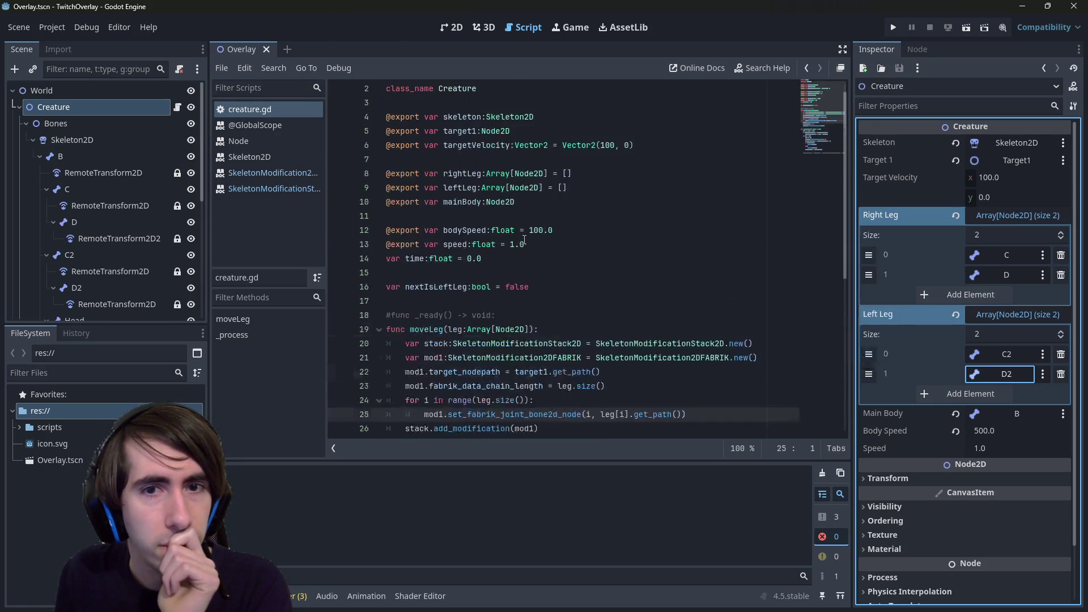
scroll(524, 240, up, 1)
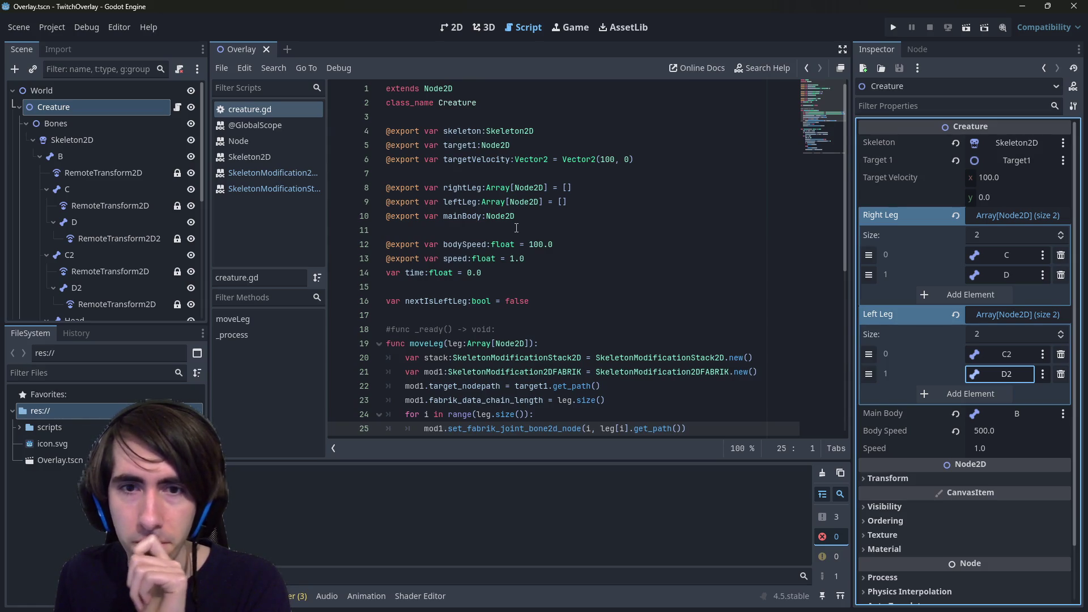
scroll(516, 228, down, 7)
scroll(516, 227, up, 3)
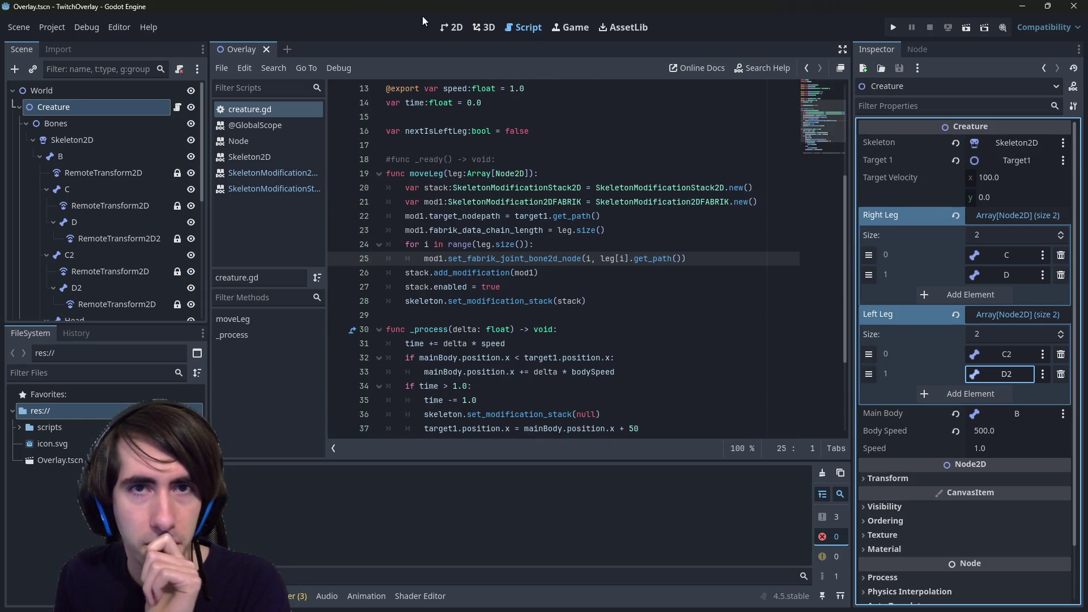
click(452, 27)
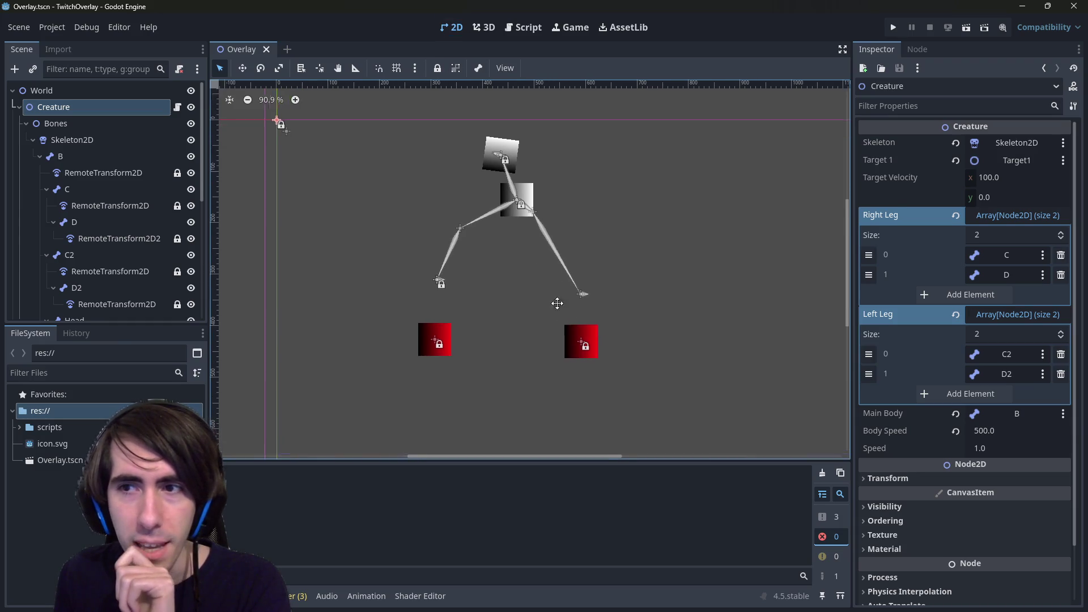
Add a child node under World, filtering the node types by 'bone3d'.
right_click(132, 88)
click(149, 97)
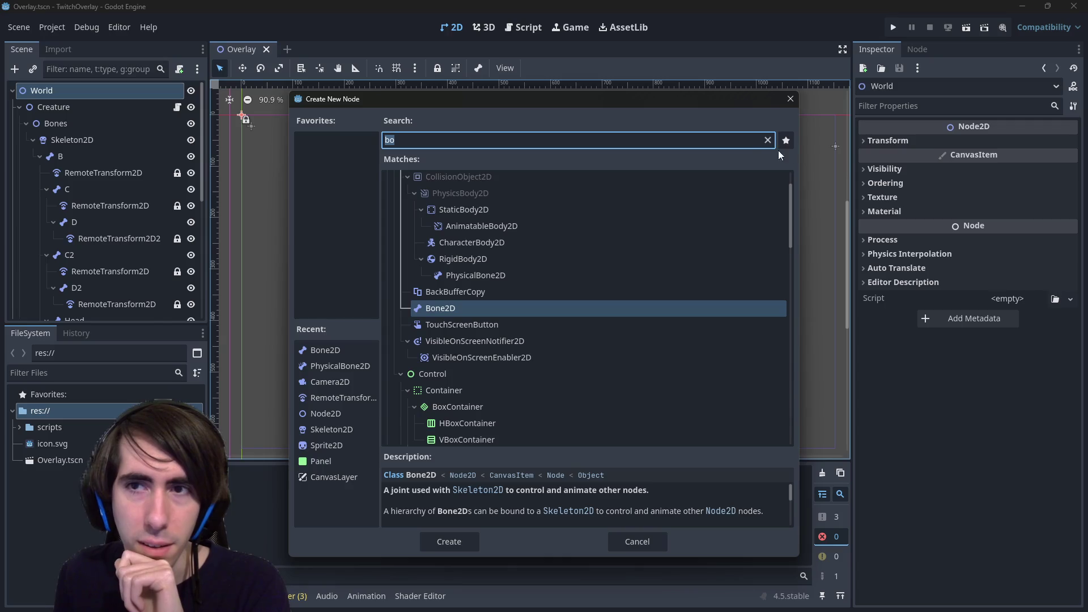
key(BackSpace)
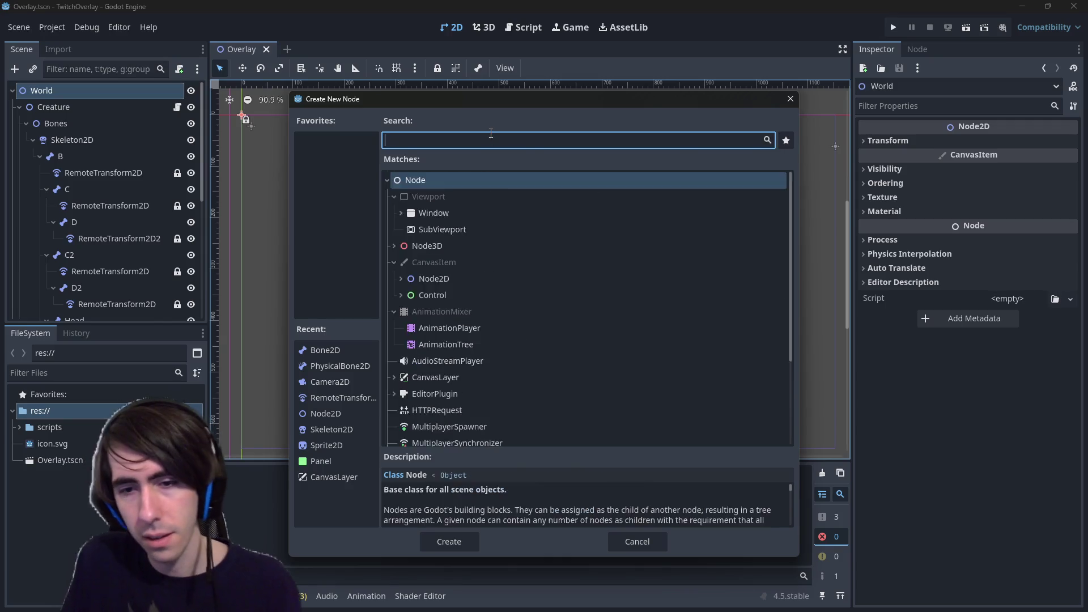
text(bone3d)
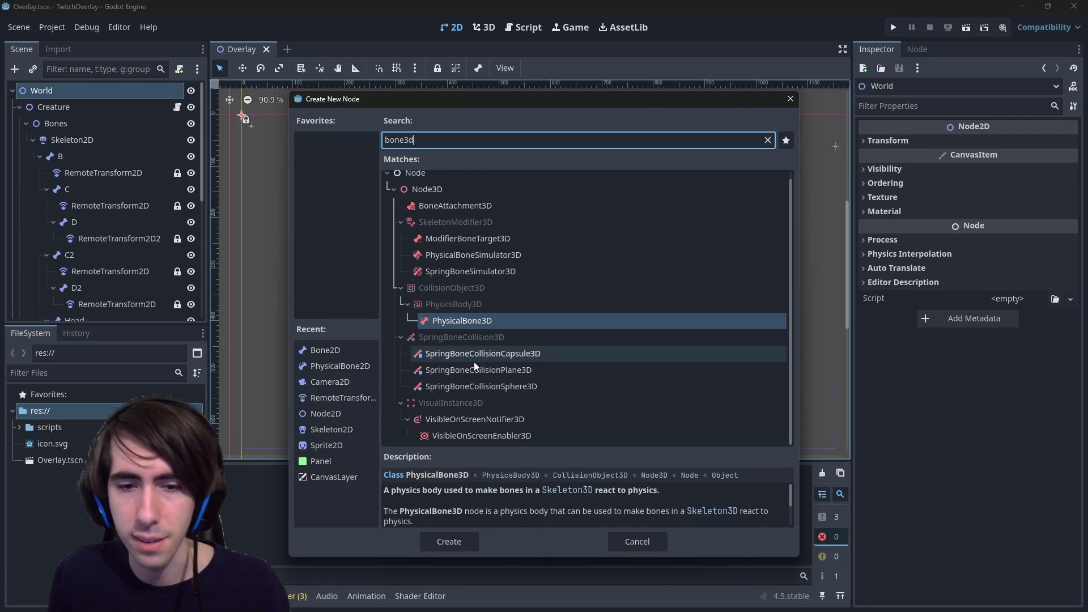
scroll(590, 498, down, 1)
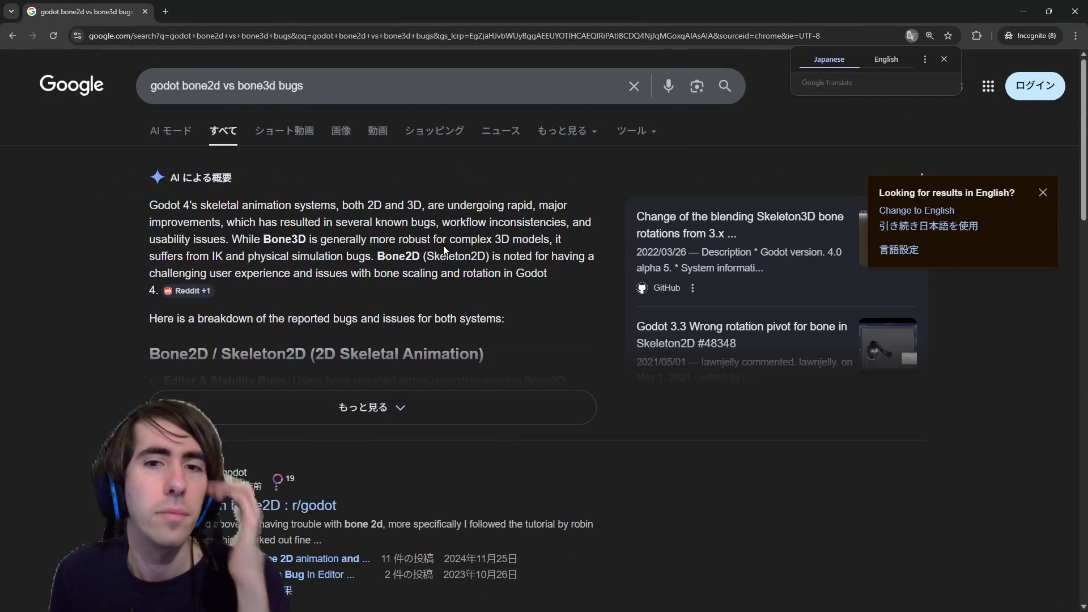
Read the AI overview, highlighting the sentence about IK and physics bugs.
drag(422, 200, 479, 207)
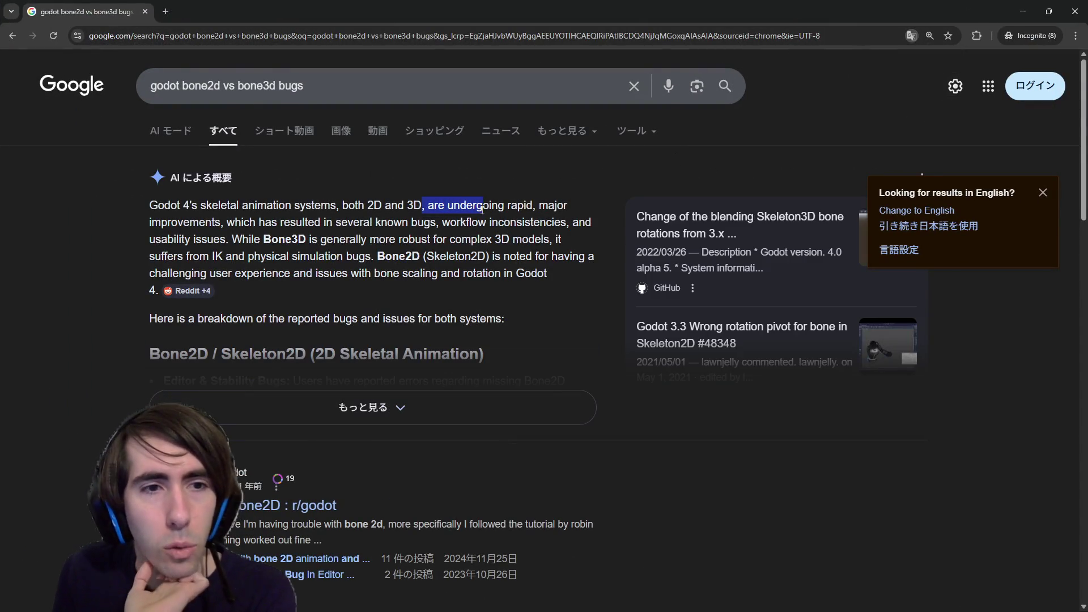
double_click(479, 207)
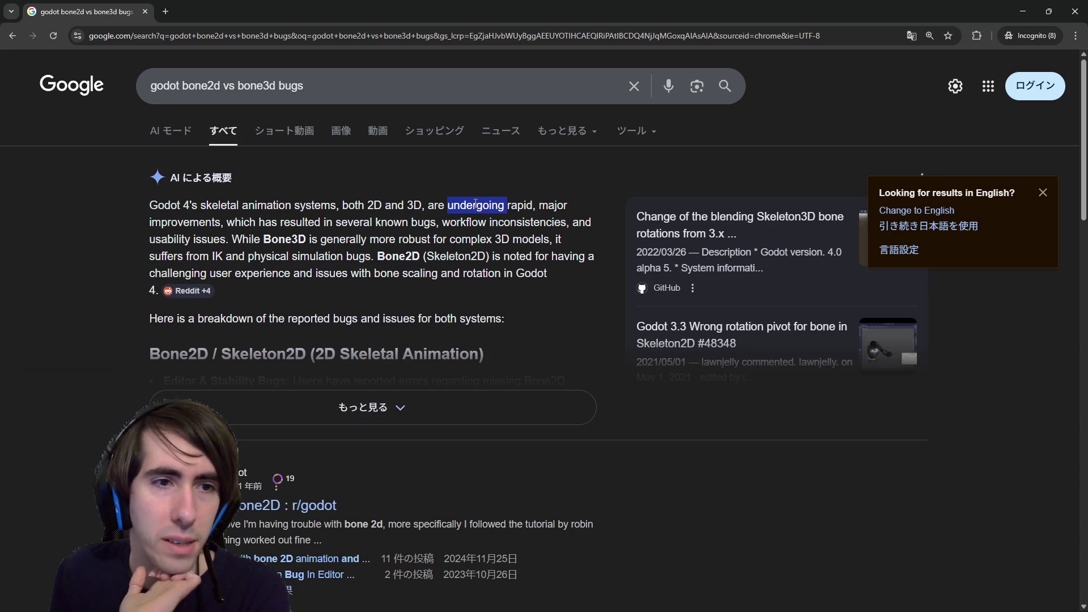
click(289, 228)
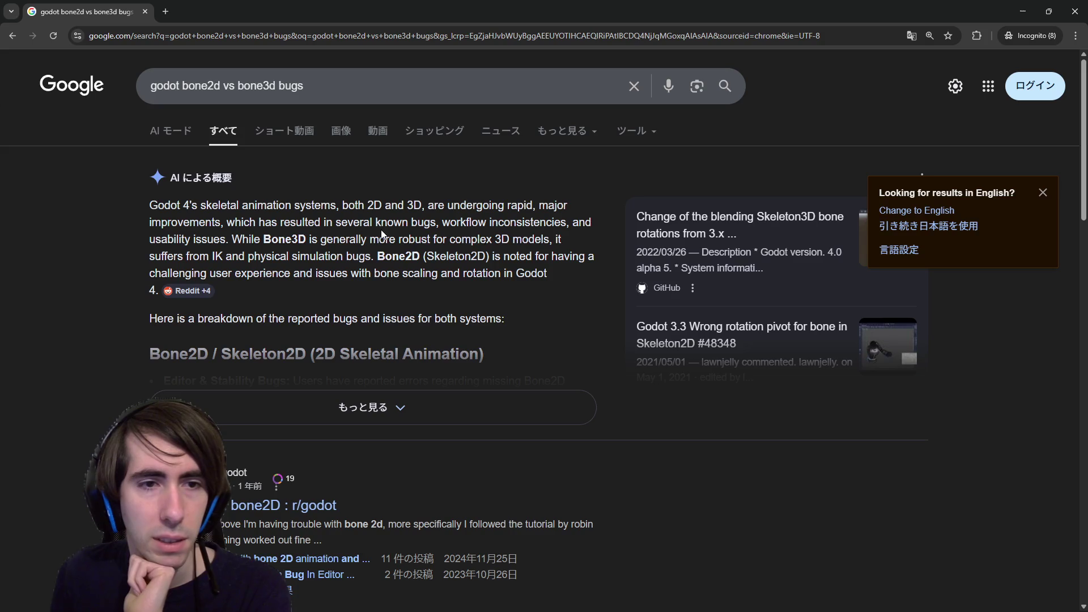
drag(174, 261, 330, 254)
click(330, 253)
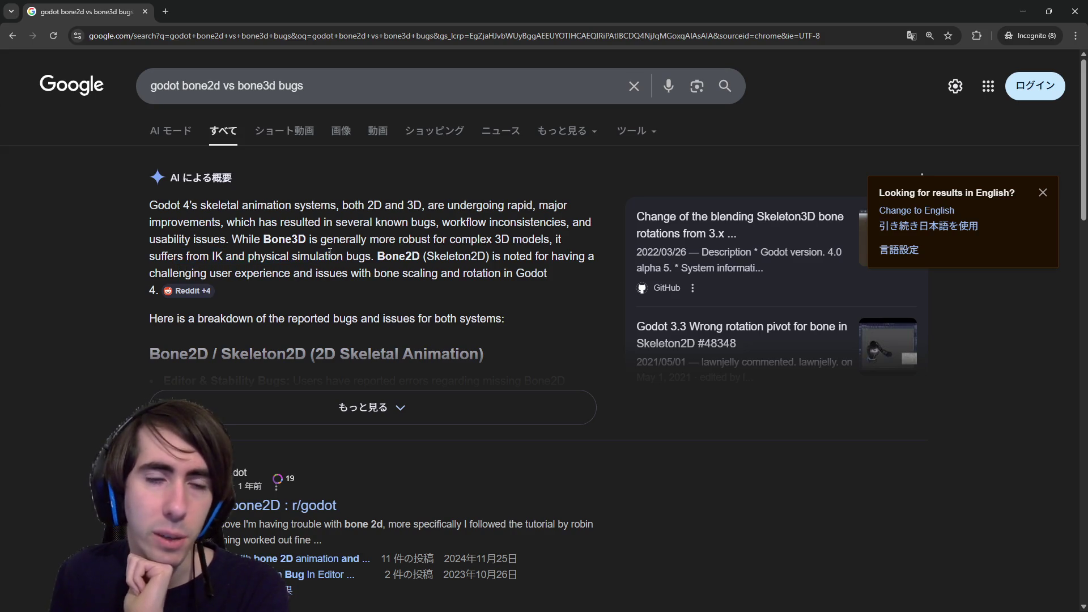
Expand the overview with もっと見る and scroll through its Bone2D and Bone3D bug list.
click(377, 411)
drag(309, 271, 546, 274)
click(491, 297)
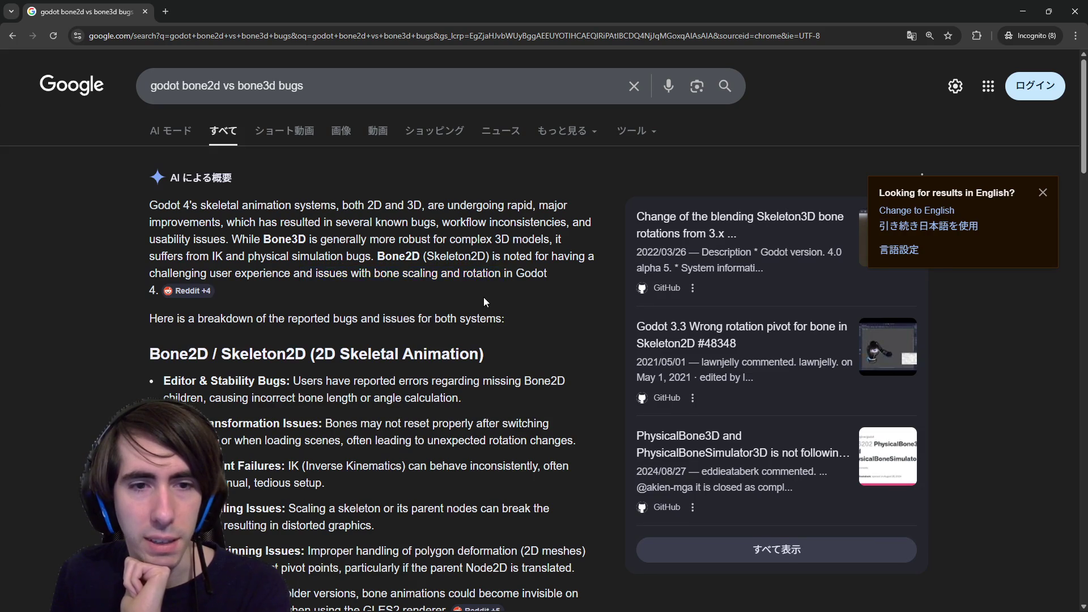
scroll(476, 315, down, 3)
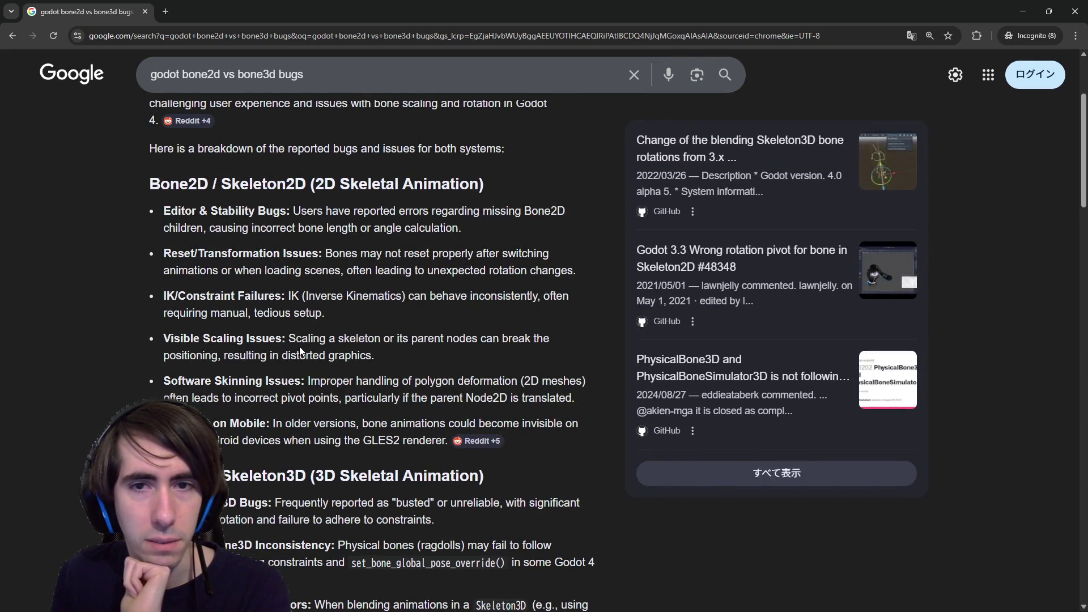
scroll(299, 347, down, 12)
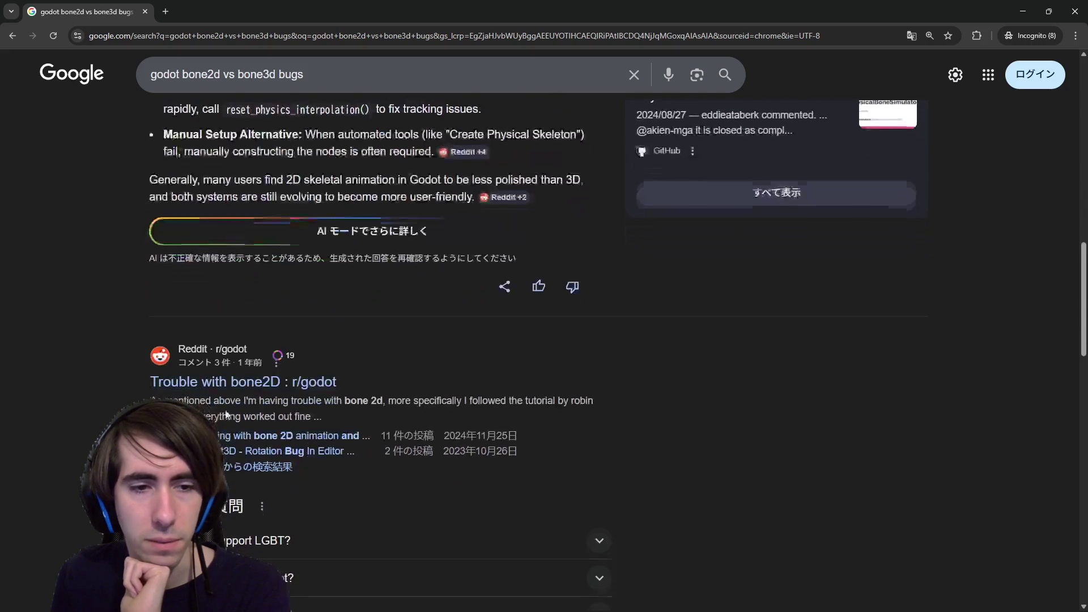
middle_click(238, 382)
click(235, 5)
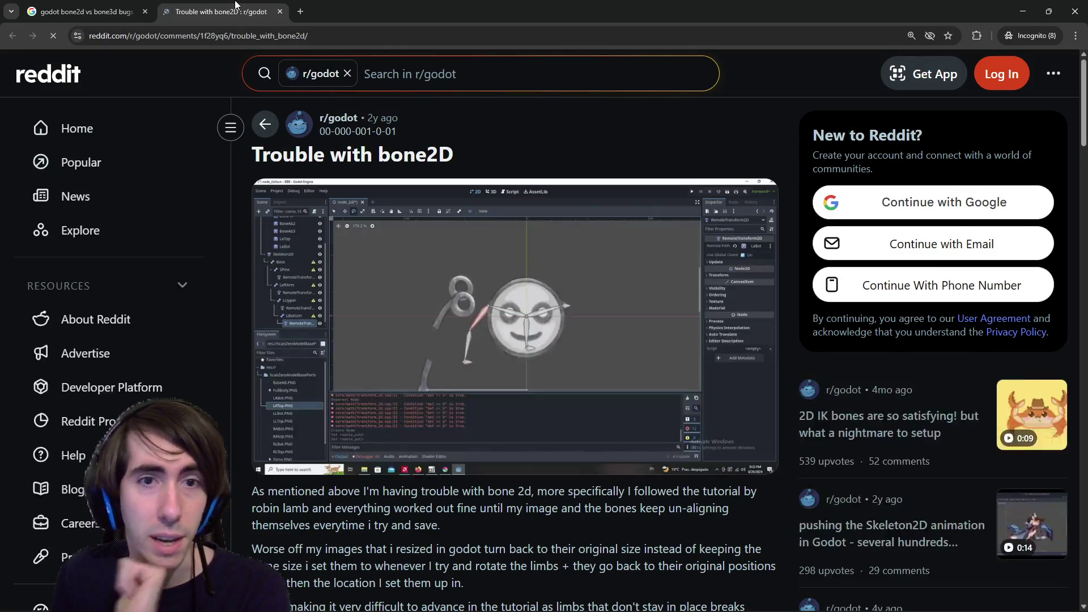
scroll(369, 405, down, 4)
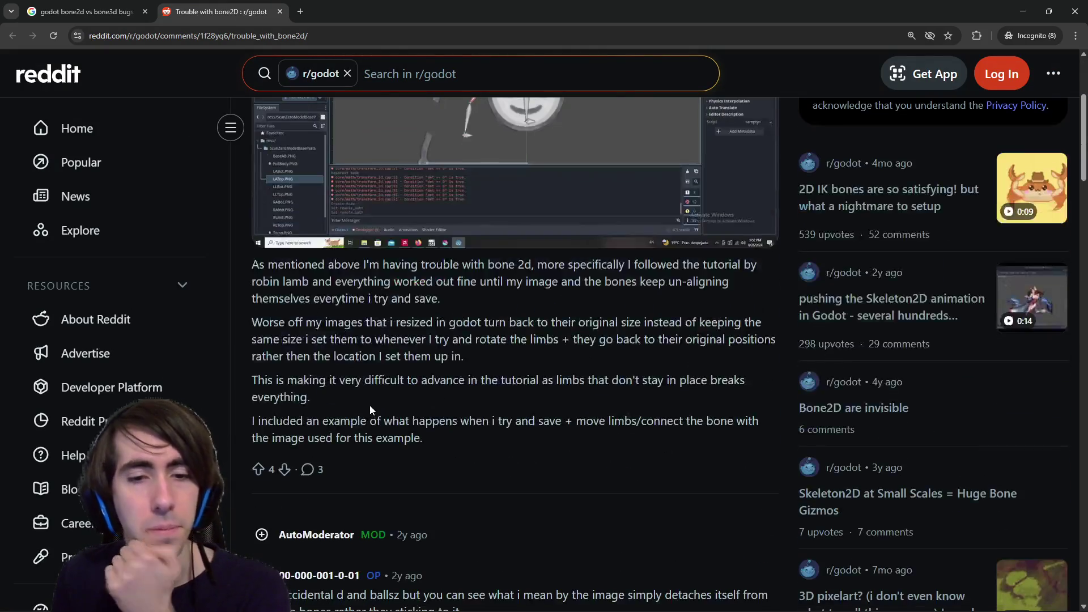
scroll(370, 406, down, 4)
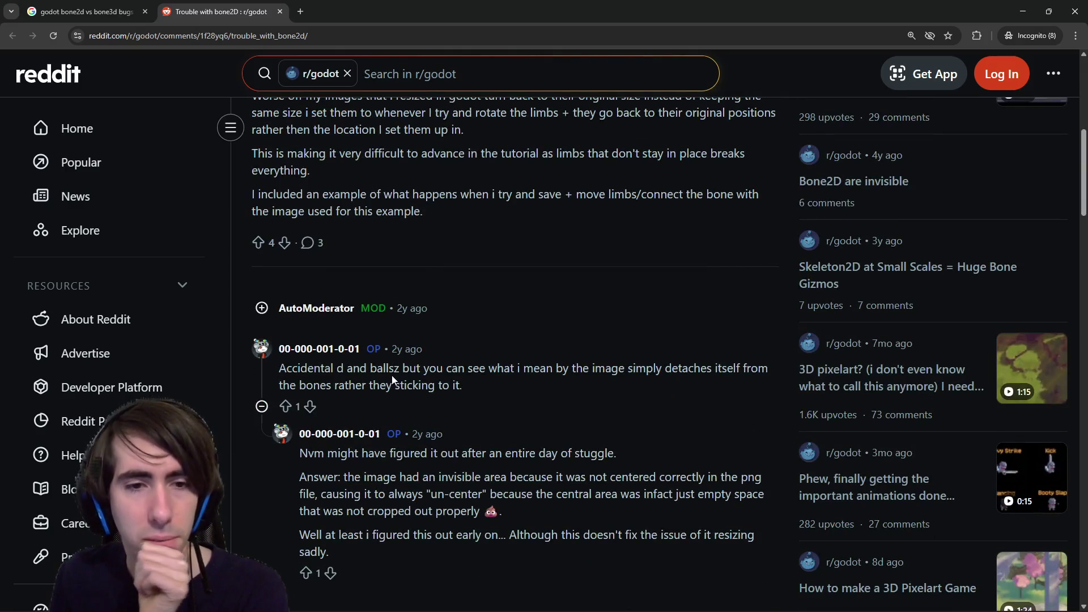
scroll(391, 379, down, 1)
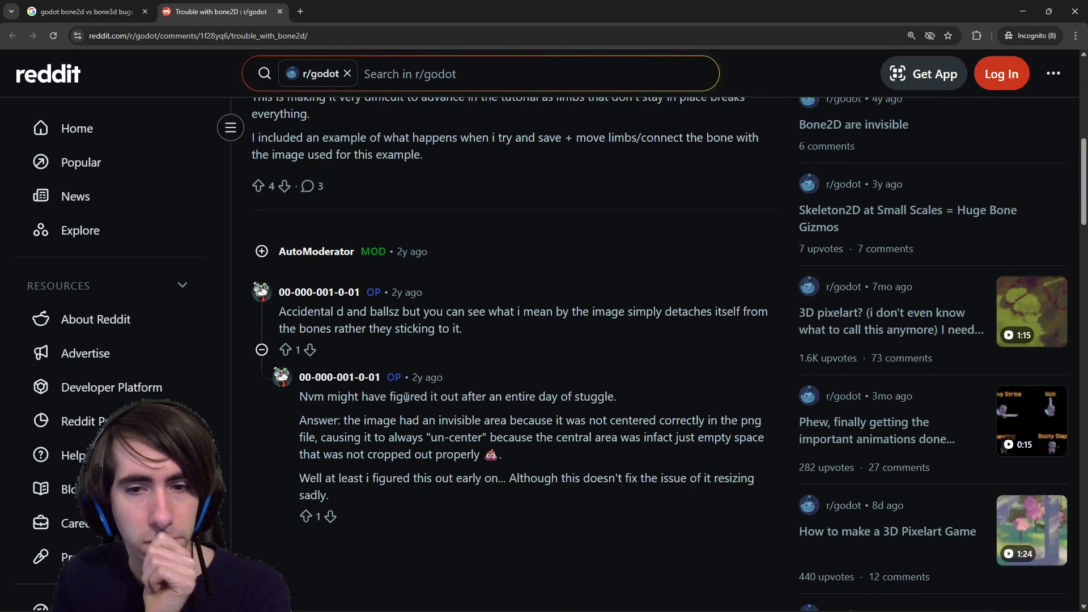
drag(374, 420, 522, 420)
click(522, 419)
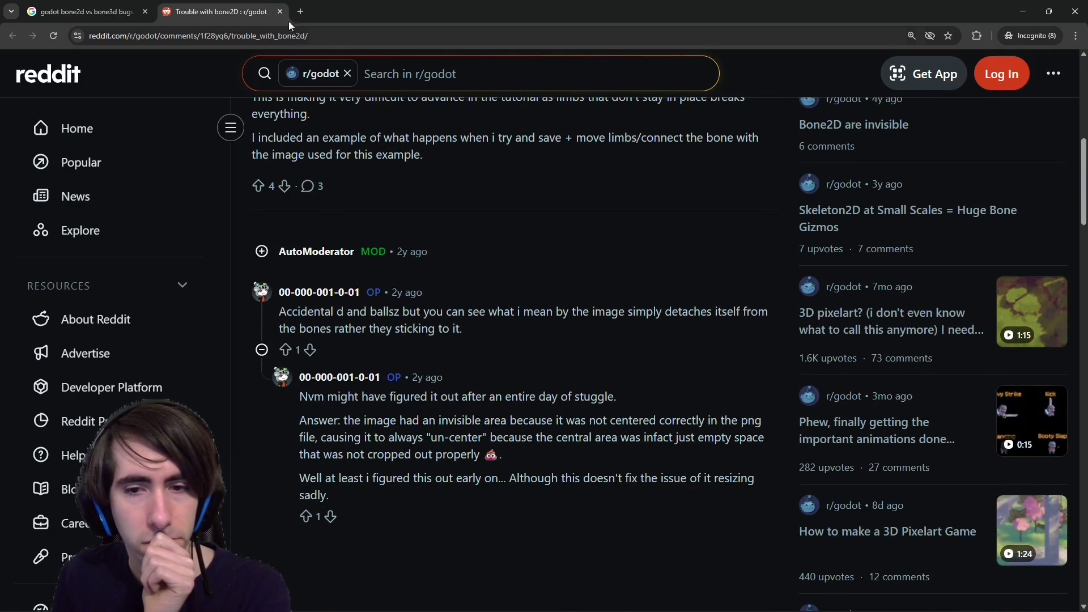
middle_click(215, 4)
scroll(237, 422, down, 7)
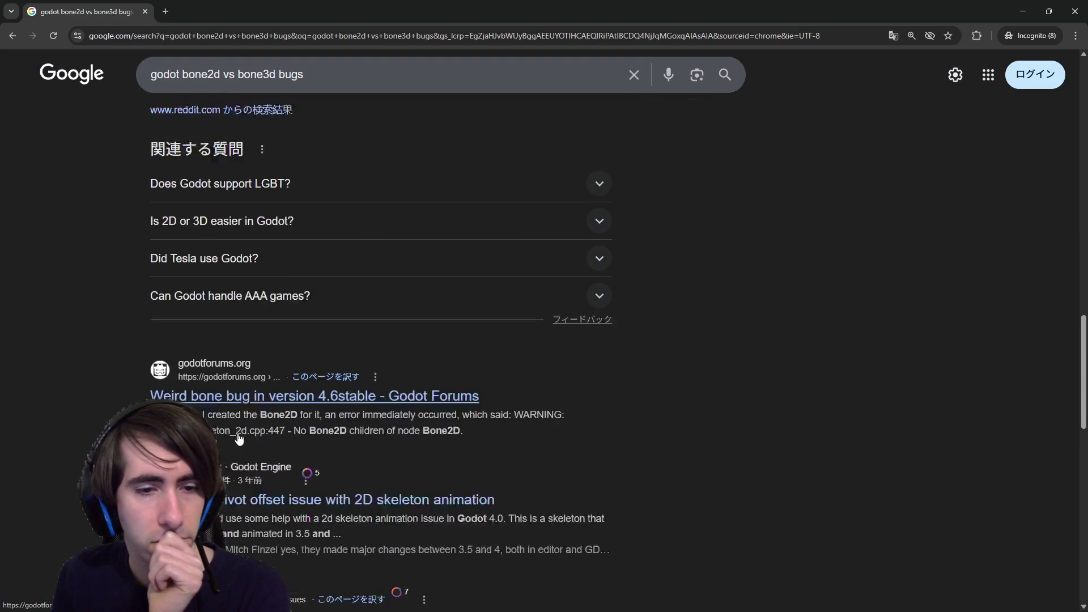
Switch to the 'Weird bone bug in version 4.6stable' thread and read down to the autocalc reply.
key(ctrl+Tab)
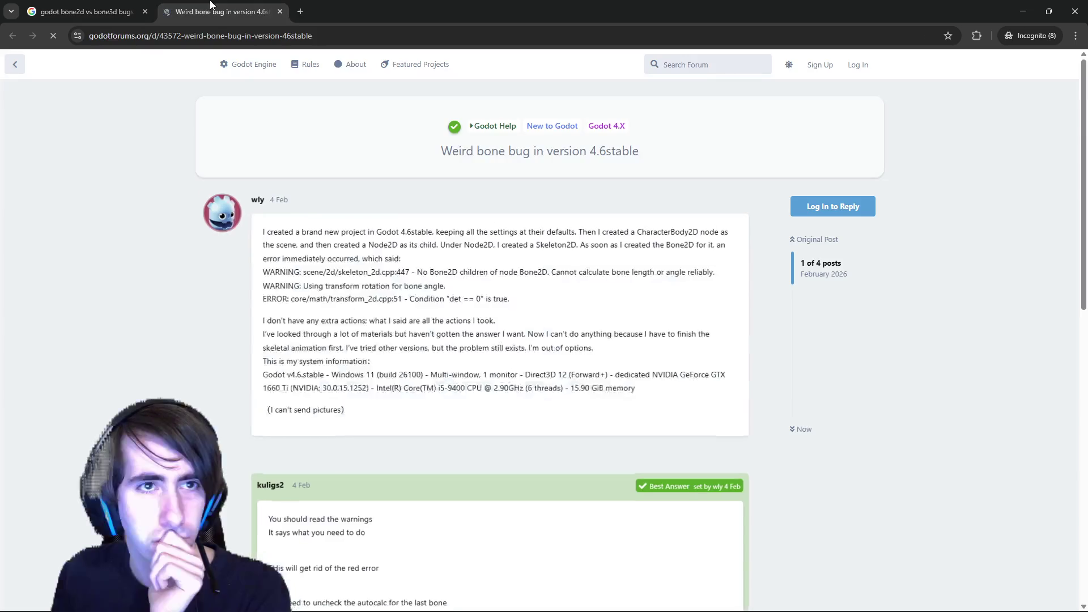
scroll(354, 393, down, 4)
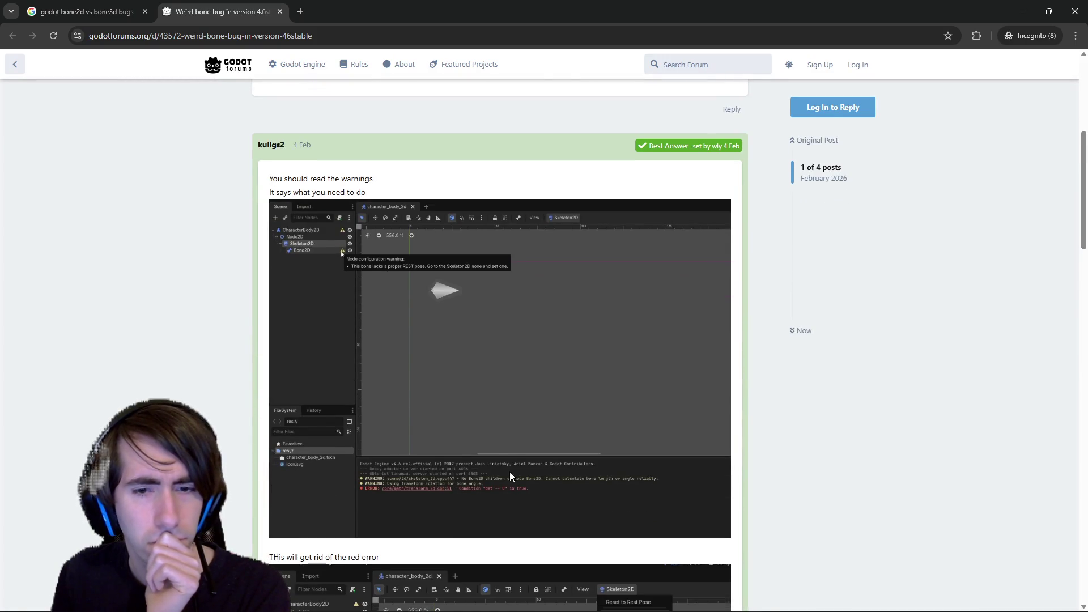
scroll(509, 502, down, 6)
scroll(506, 496, down, 2)
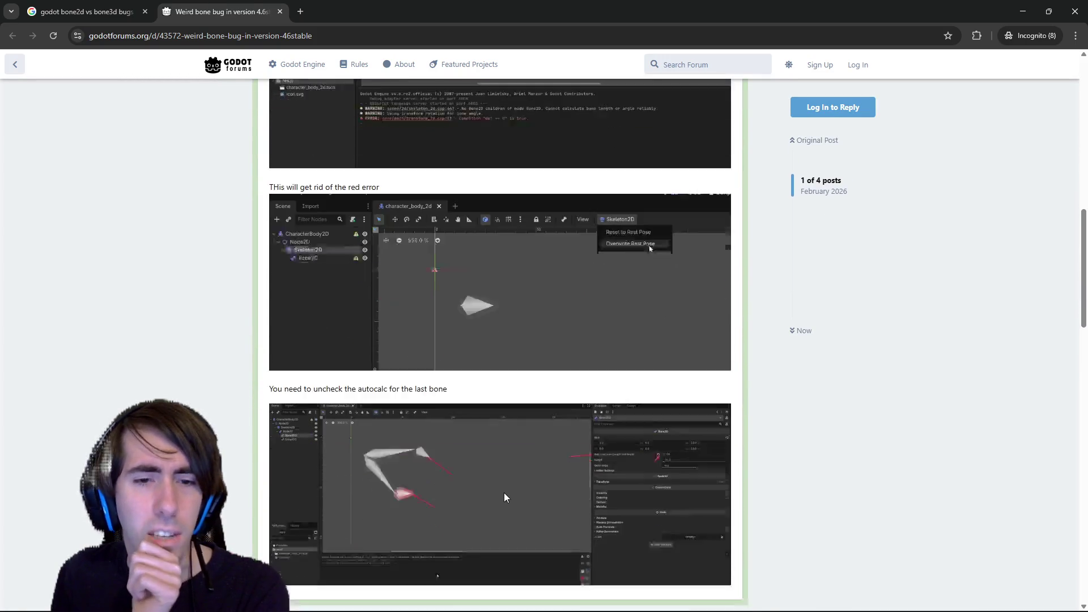
scroll(476, 476, up, 2)
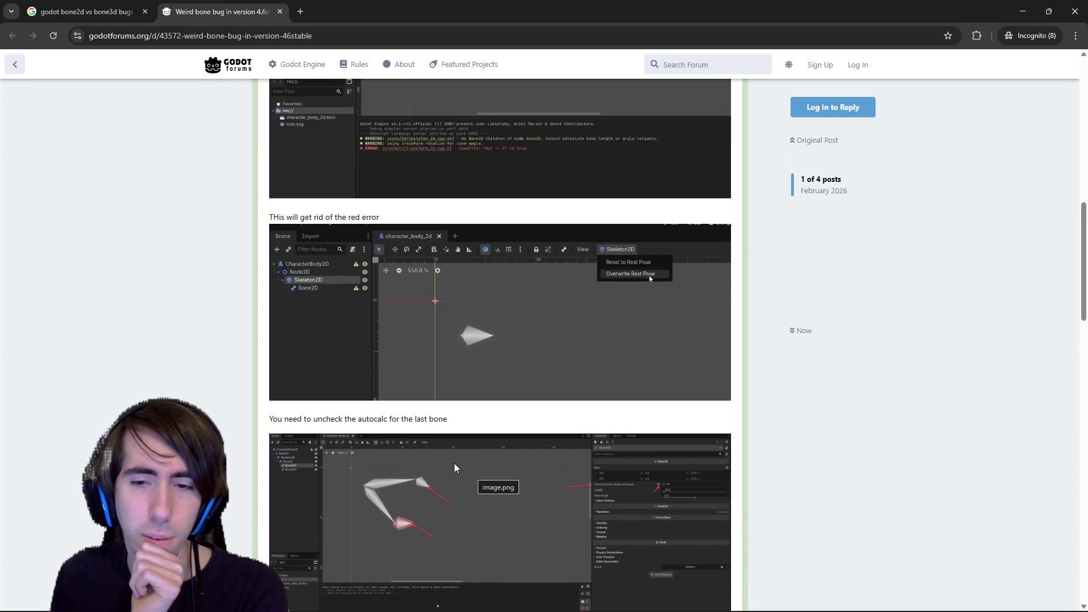
scroll(454, 466, up, 1)
scroll(455, 469, down, 10)
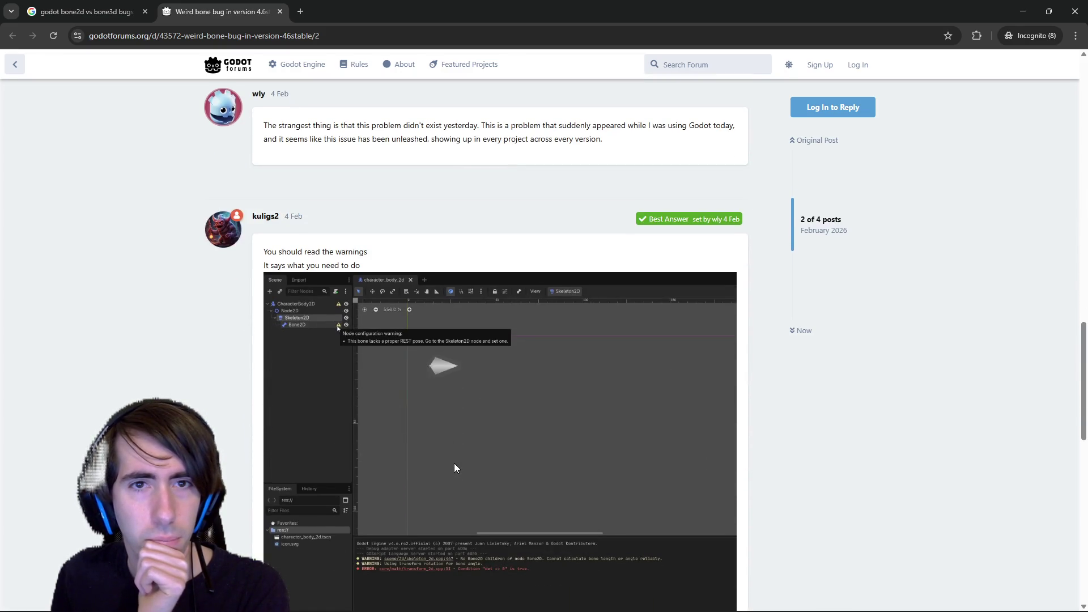
scroll(454, 467, down, 5)
scroll(454, 467, up, 3)
scroll(454, 464, down, 10)
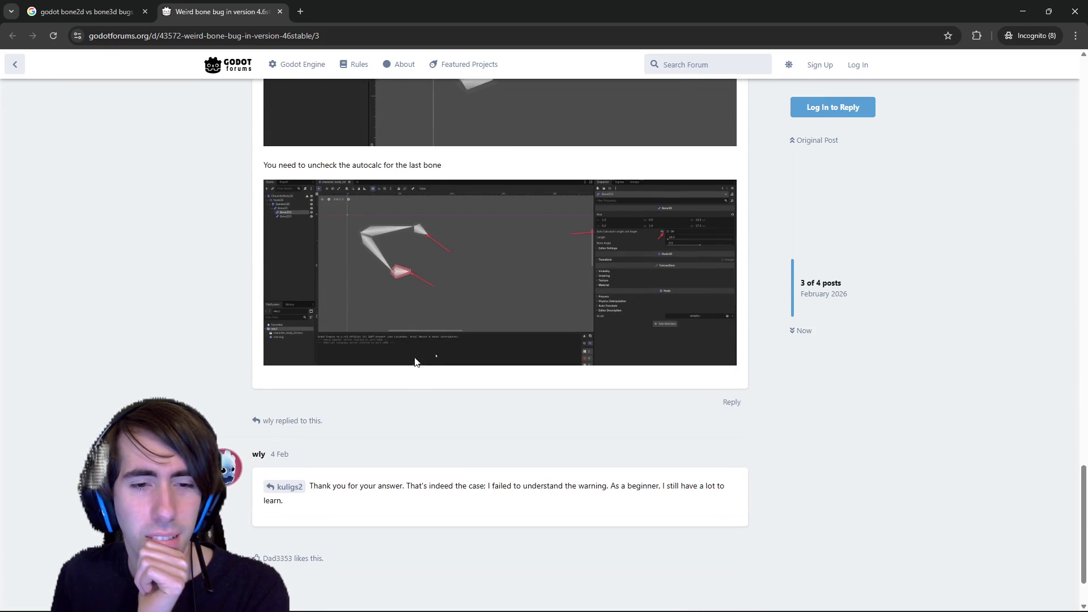
scroll(413, 359, down, 1)
Change the Google search to 'godot bone2d scale changing to zero'.
click(109, 5)
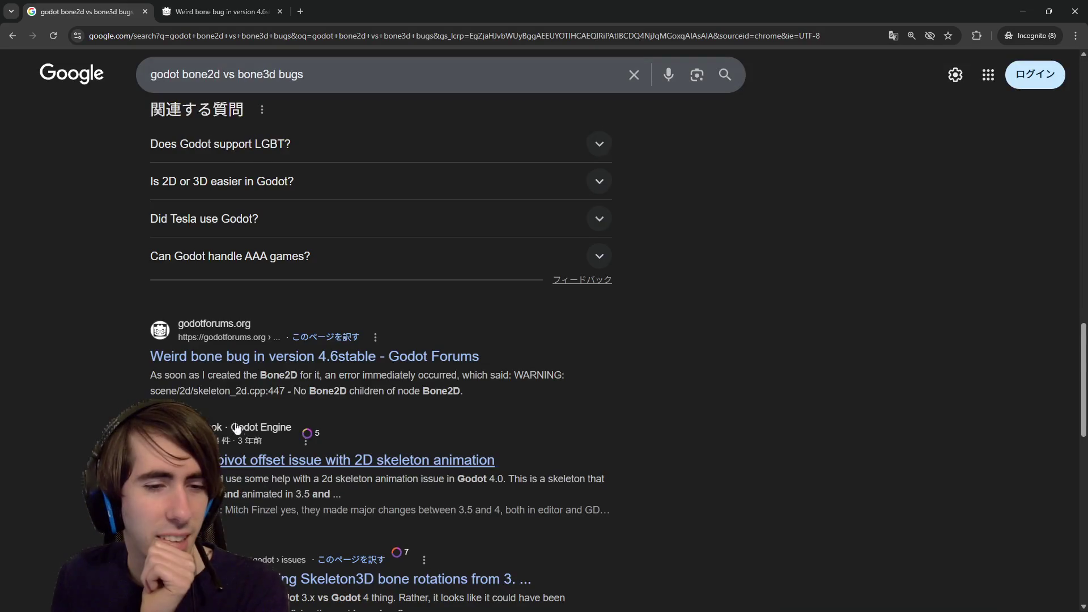
scroll(235, 425, down, 5)
scroll(206, 305, down, 2)
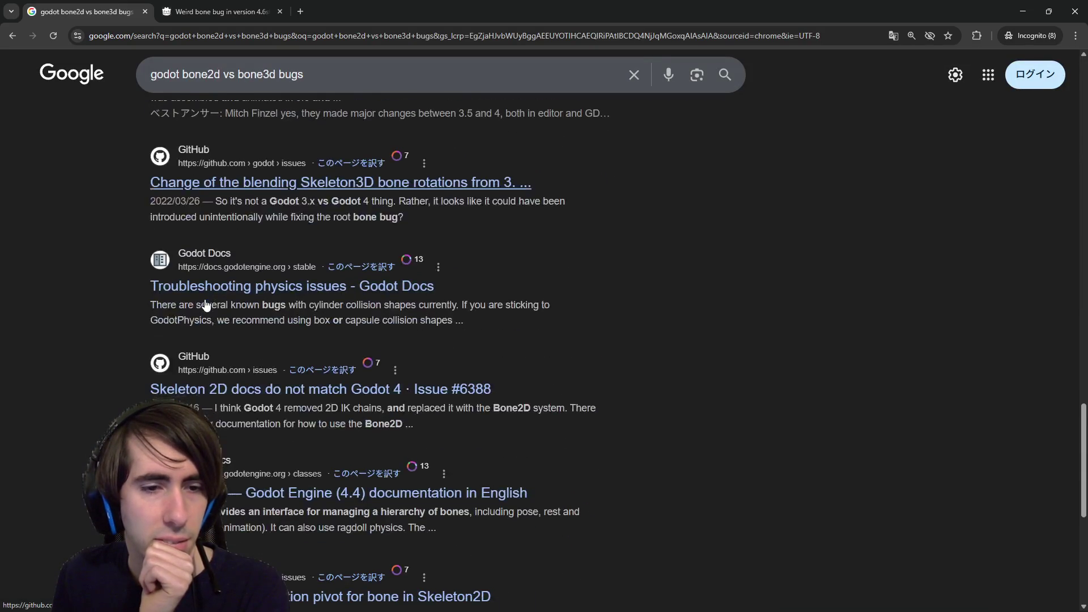
click(323, 74)
drag(323, 74, 219, 74)
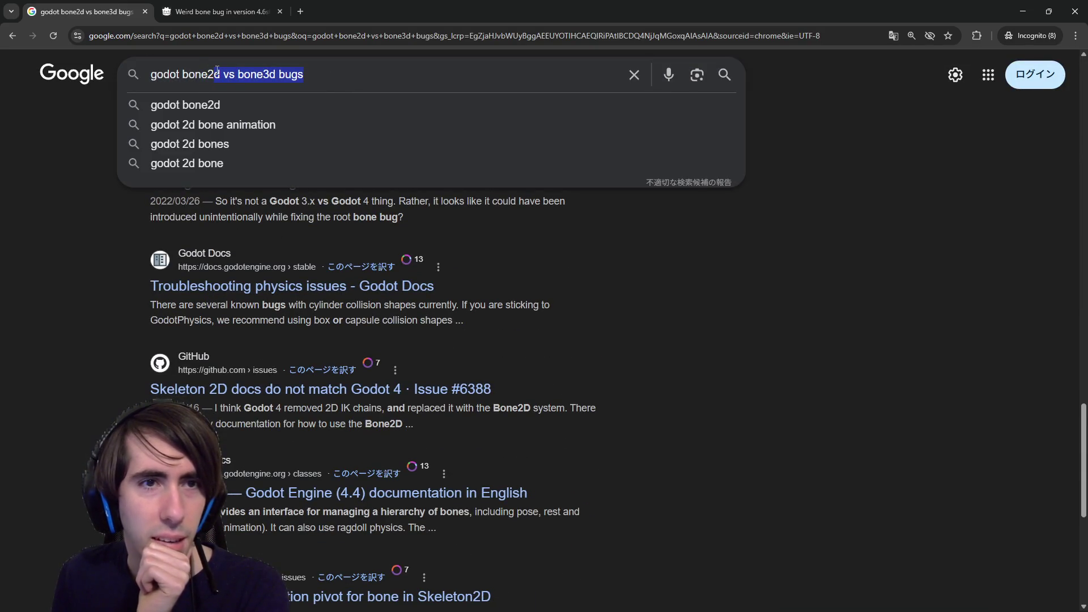
key(BackSpace)
key(BackSpace)
text(scale )
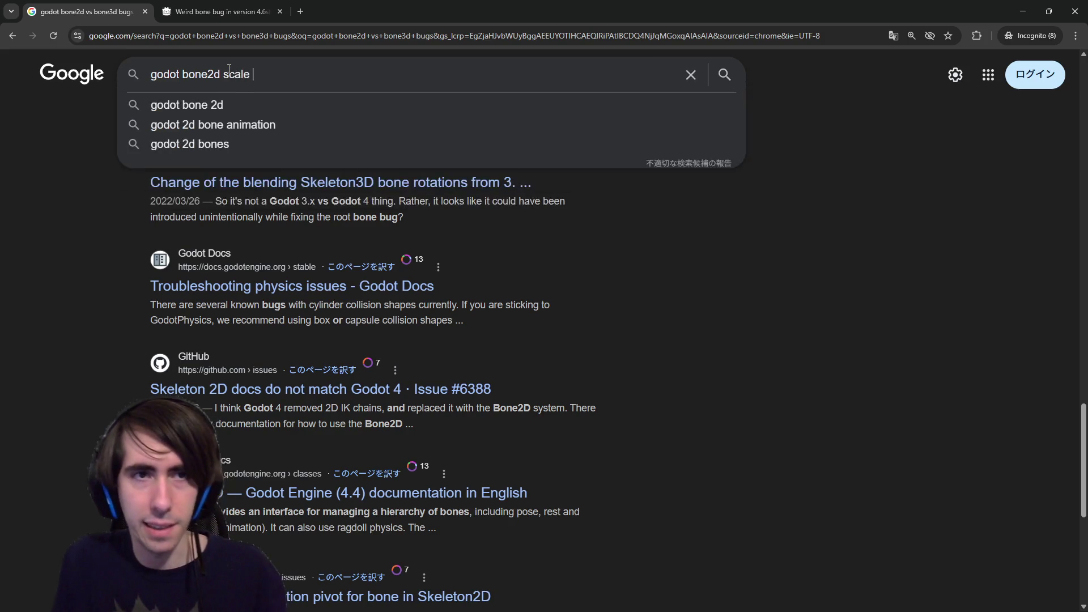
text(changing to zero)
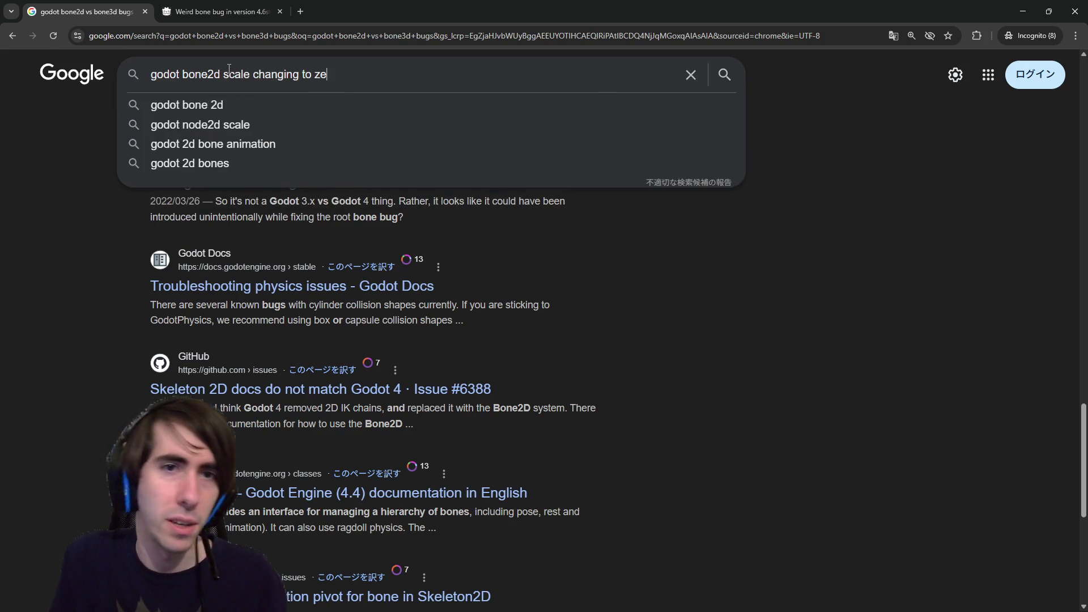
key(Return)
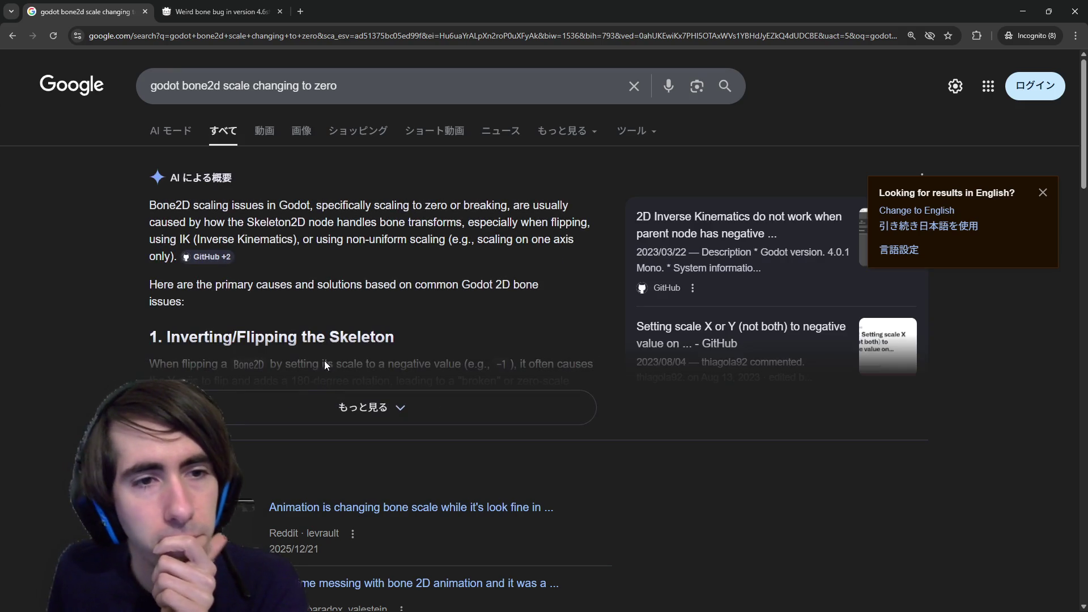
Read the scaling causes, expand the overview, and highlight the Bone2D negative-scale flipping note.
drag(330, 219, 595, 245)
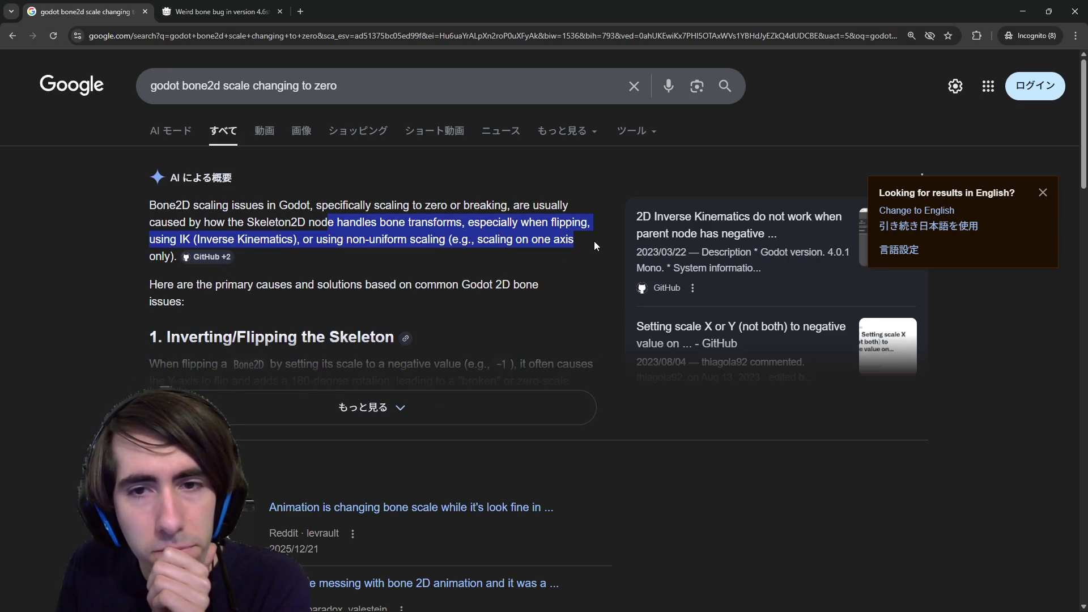
double_click(589, 239)
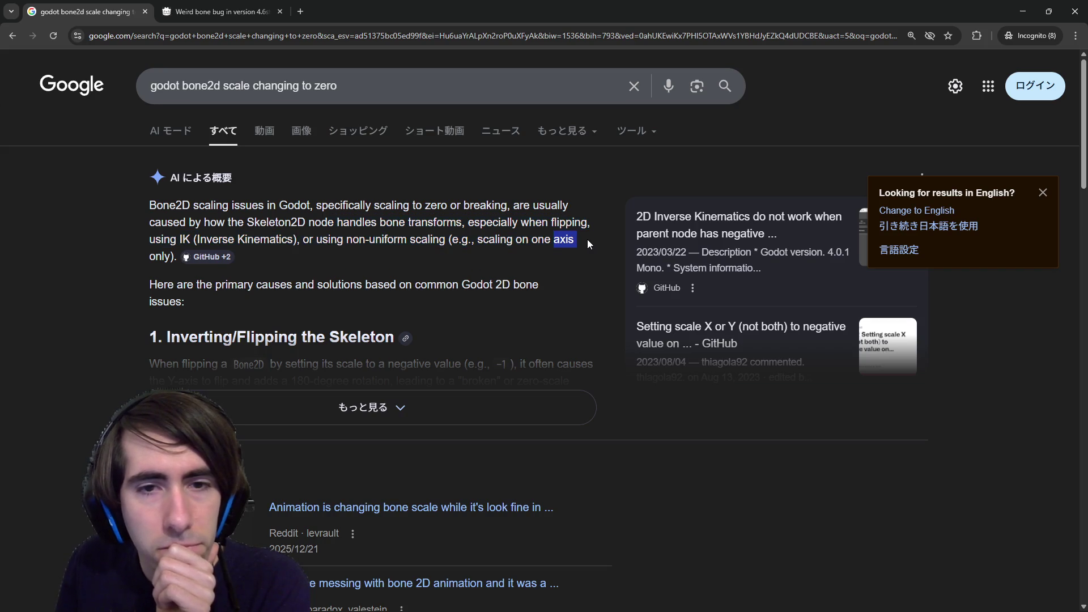
click(579, 240)
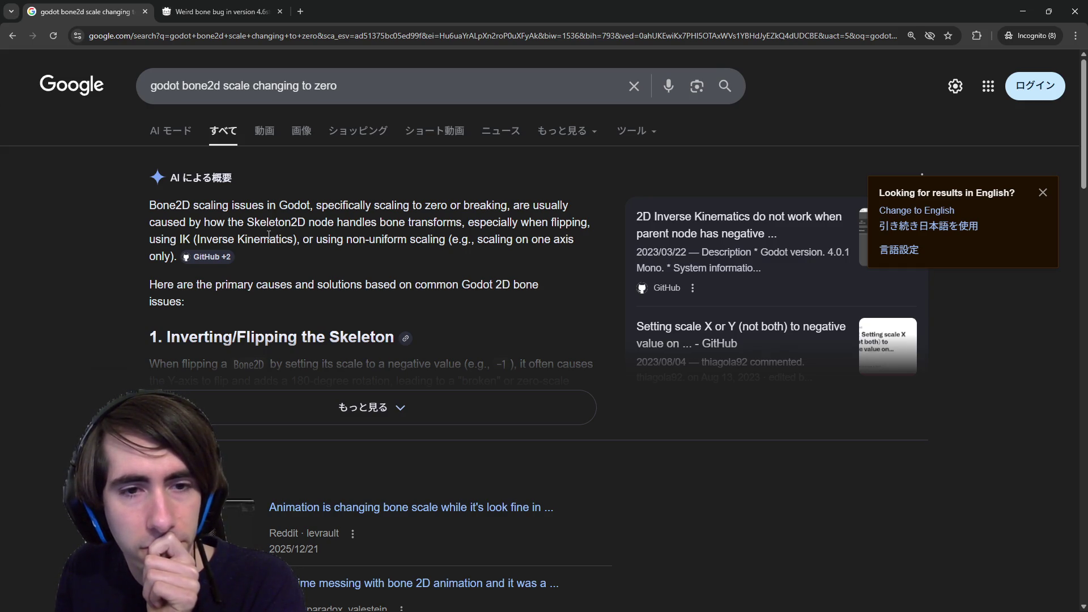
scroll(369, 306, down, 1)
click(370, 363)
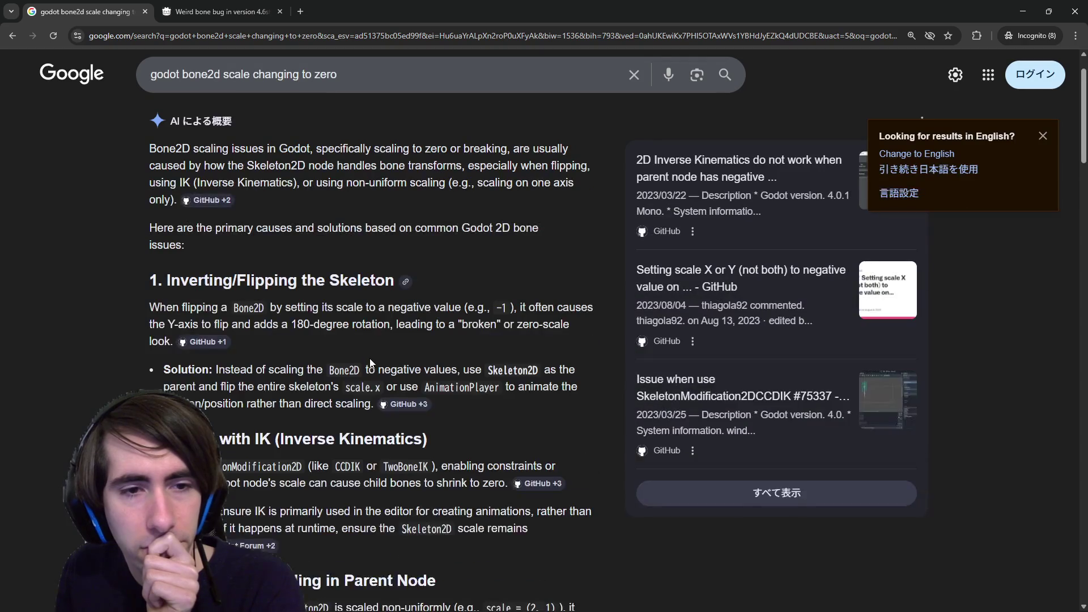
drag(217, 323, 456, 307)
double_click(302, 308)
double_click(349, 307)
click(455, 307)
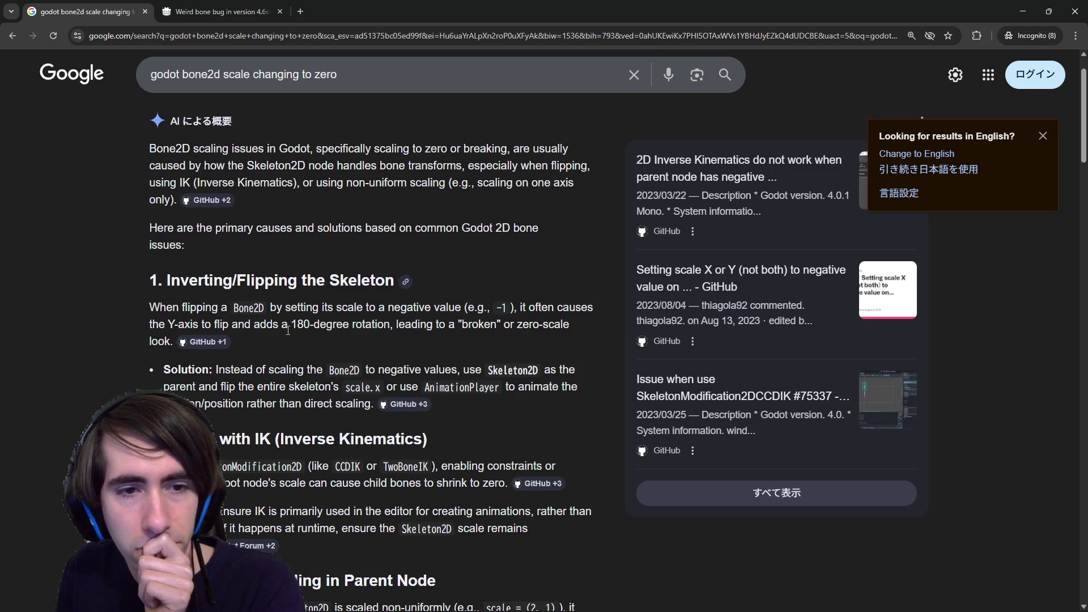
Highlight the overview's sentence about IK modifications.
mouse_move(245, 370)
mouse_down()
mouse_move(360, 371)
mouse_move(491, 353)
mouse_up()
scroll(492, 354, down, 2)
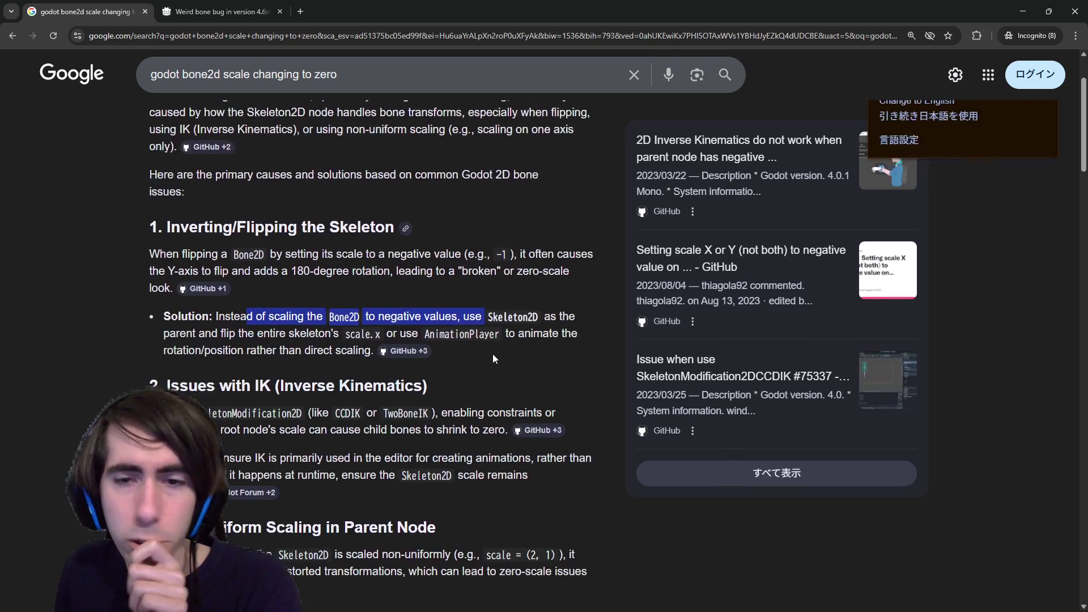
scroll(493, 354, down, 1)
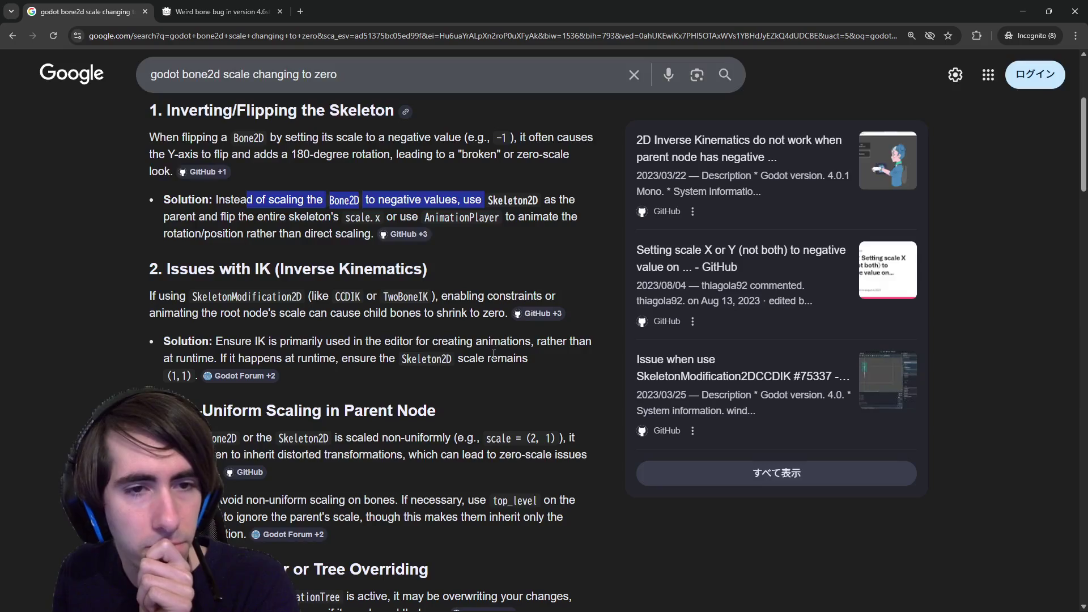
mouse_move(232, 296)
mouse_down()
mouse_move(481, 314)
mouse_move(474, 302)
mouse_up()
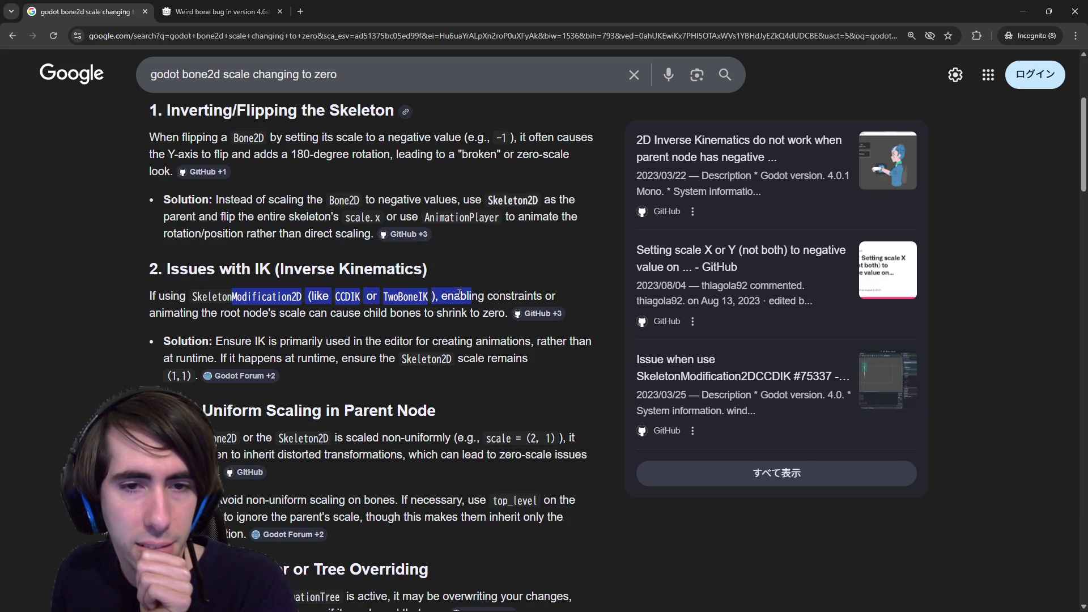
click(318, 328)
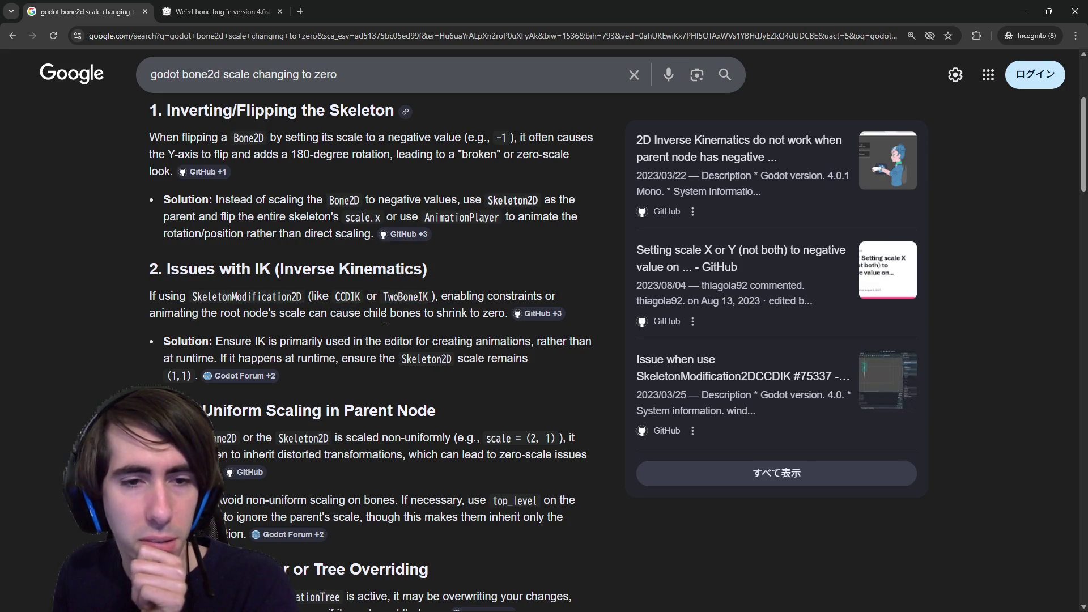
Read the apply_rest() Reset note about the imported pose, then return to Godot.
scroll(384, 318, down, 2)
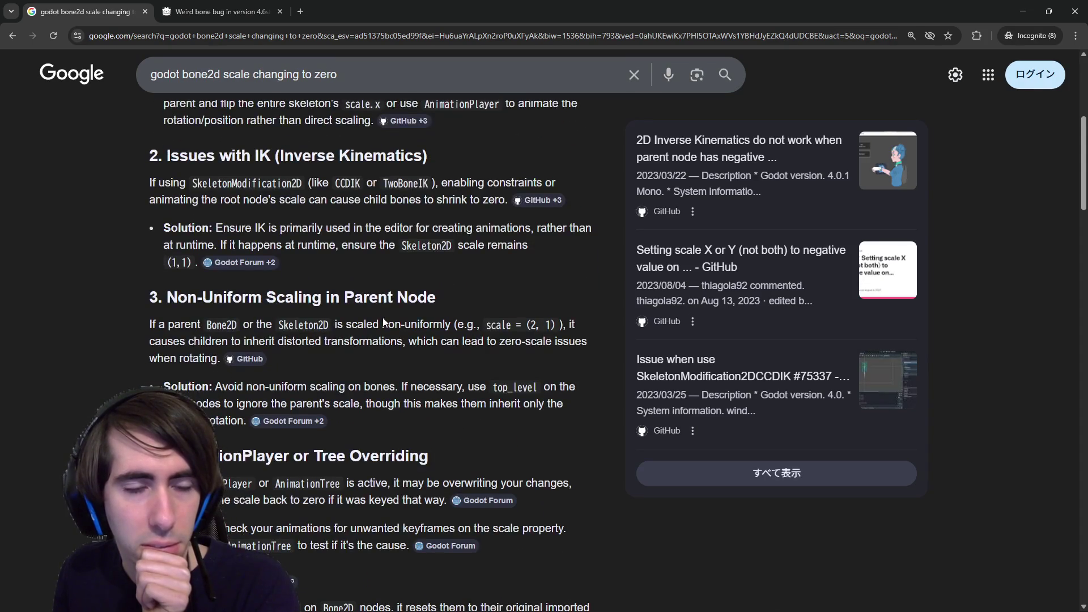
scroll(384, 322, down, 1)
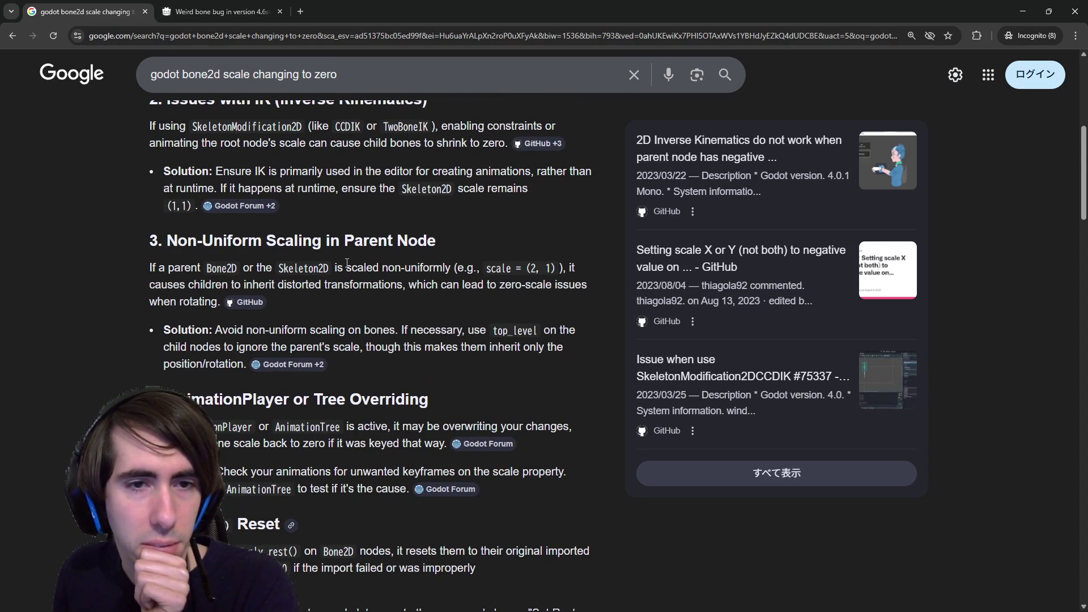
scroll(346, 263, down, 6)
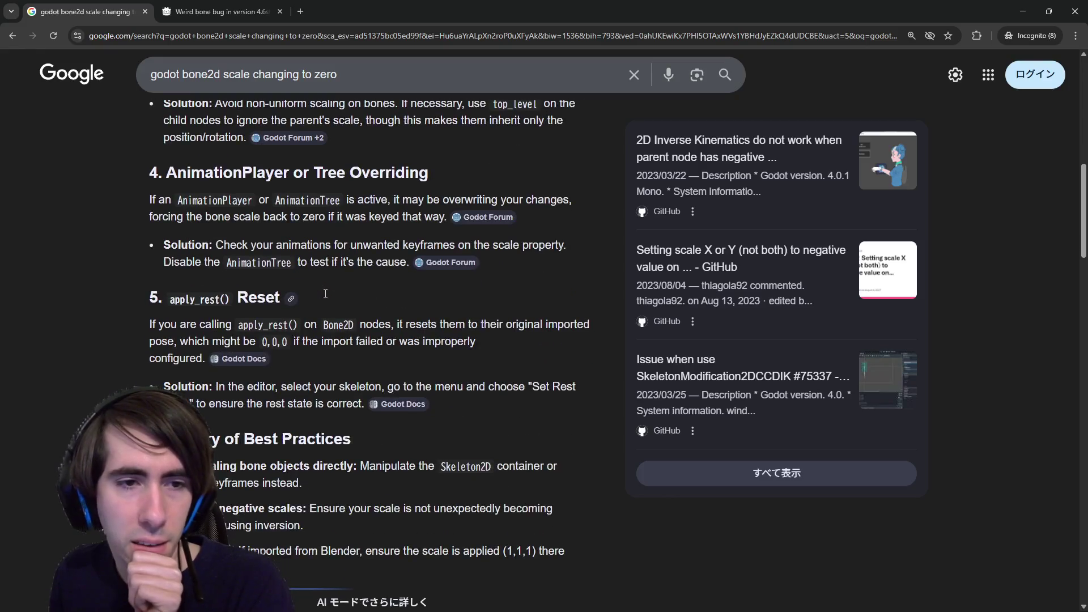
scroll(324, 293, up, 1)
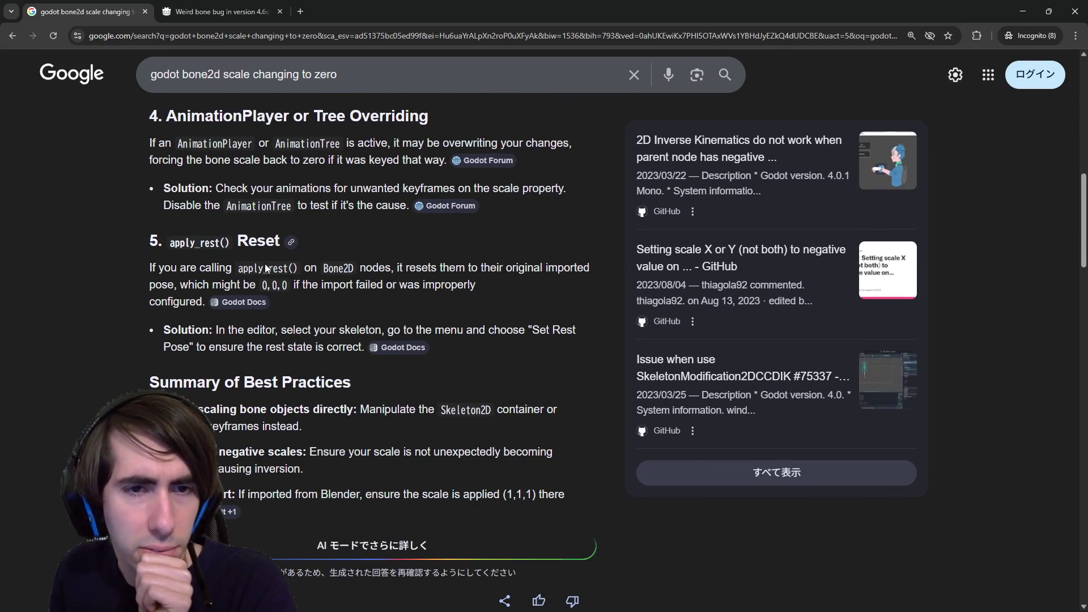
mouse_move(265, 268)
mouse_down()
mouse_move(416, 268)
mouse_move(528, 285)
mouse_up()
click(527, 286)
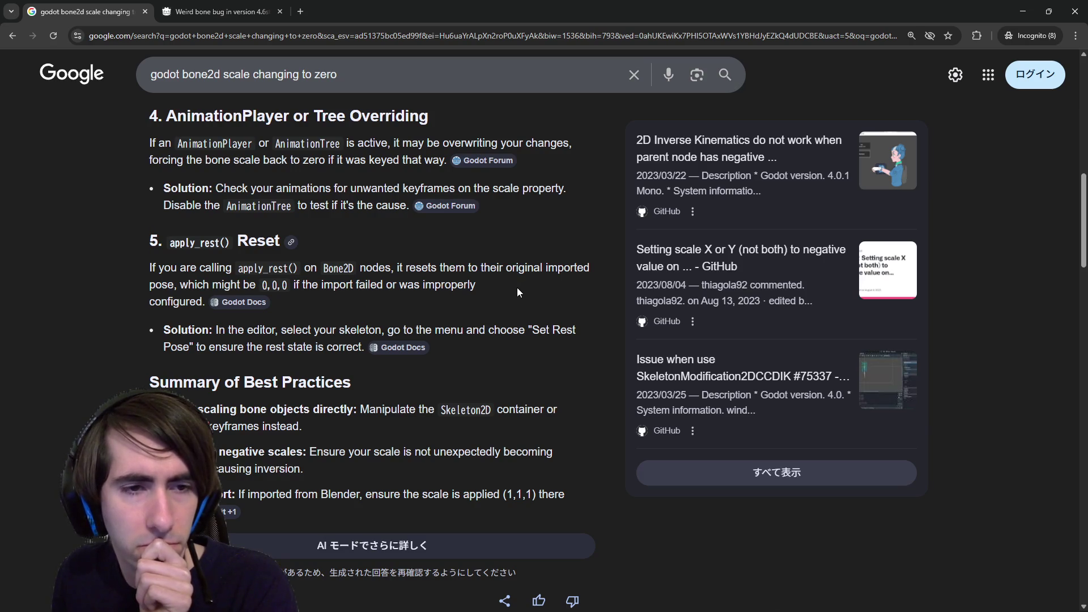
scroll(516, 289, down, 1)
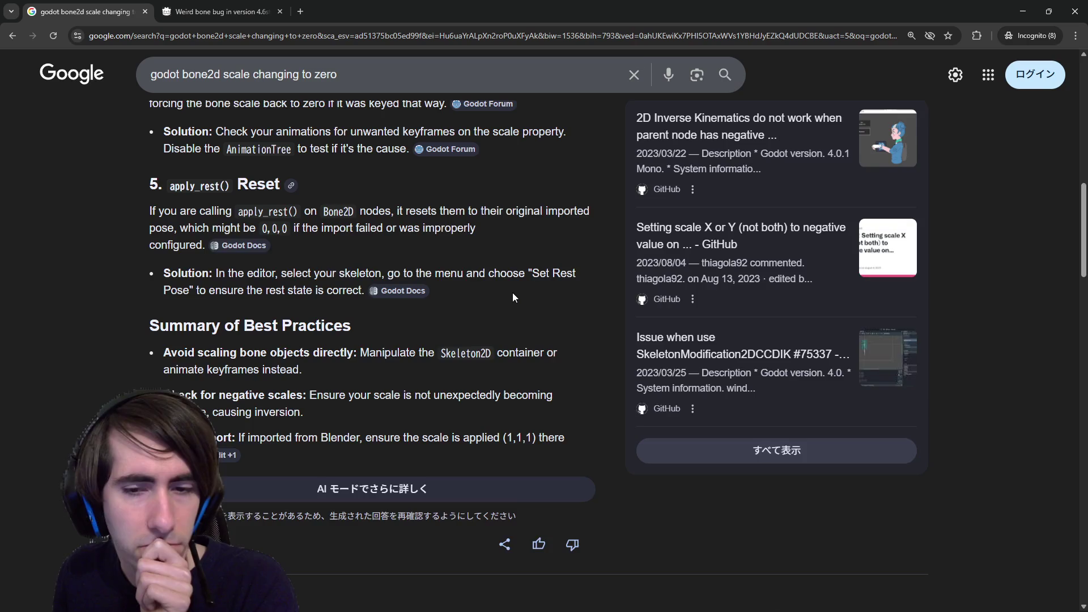
scroll(512, 293, up, 1)
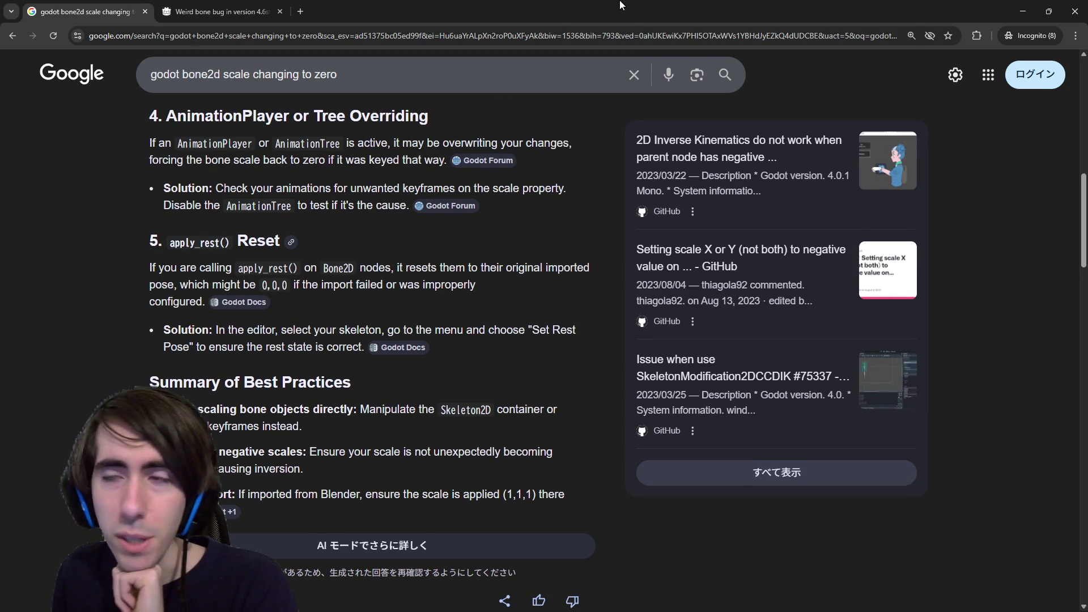
click(1075, 10)
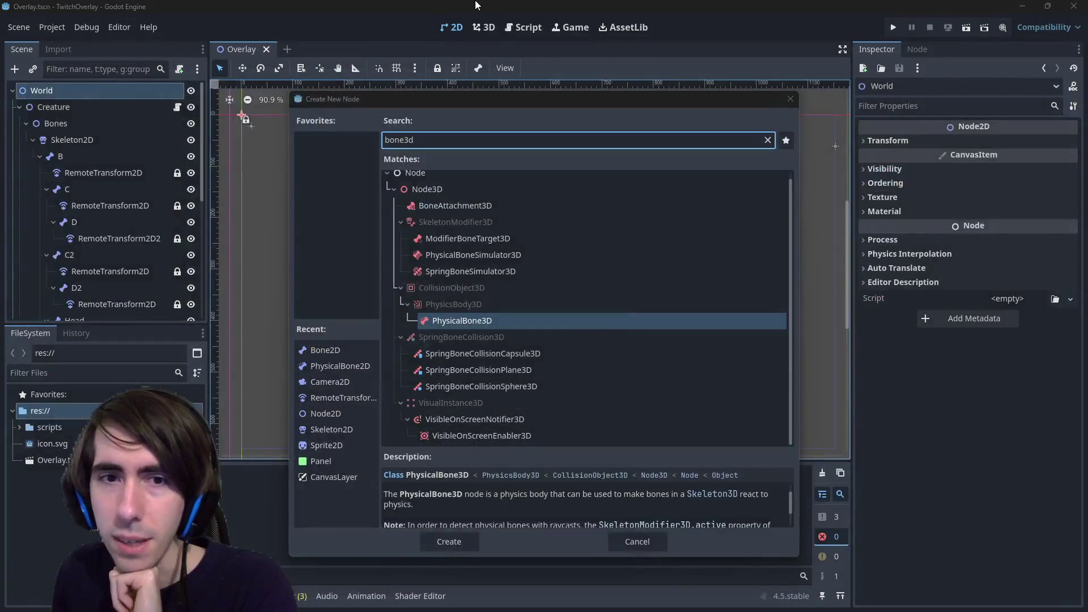
Clear the bone3d node search, expand Node2D and select Bone2D.
click(768, 140)
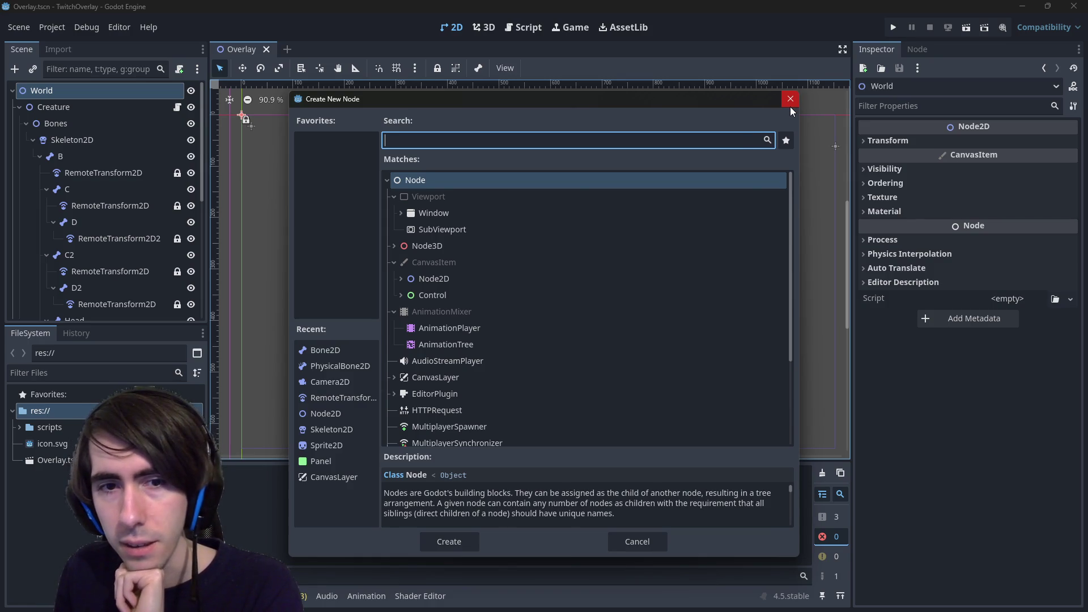
click(401, 279)
scroll(423, 288, down, 3)
scroll(424, 289, up, 3)
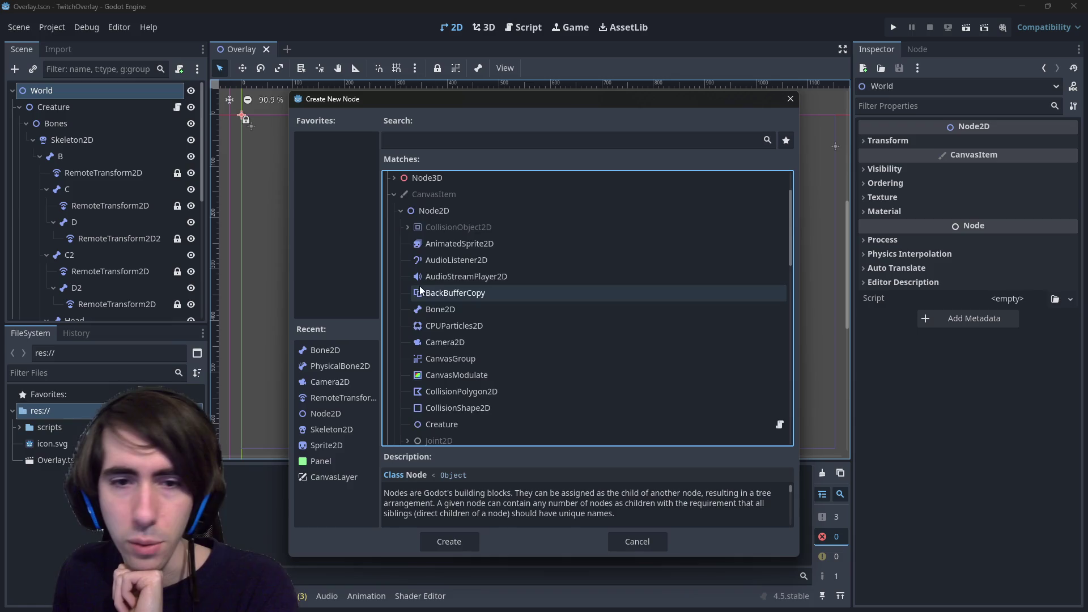
click(440, 339)
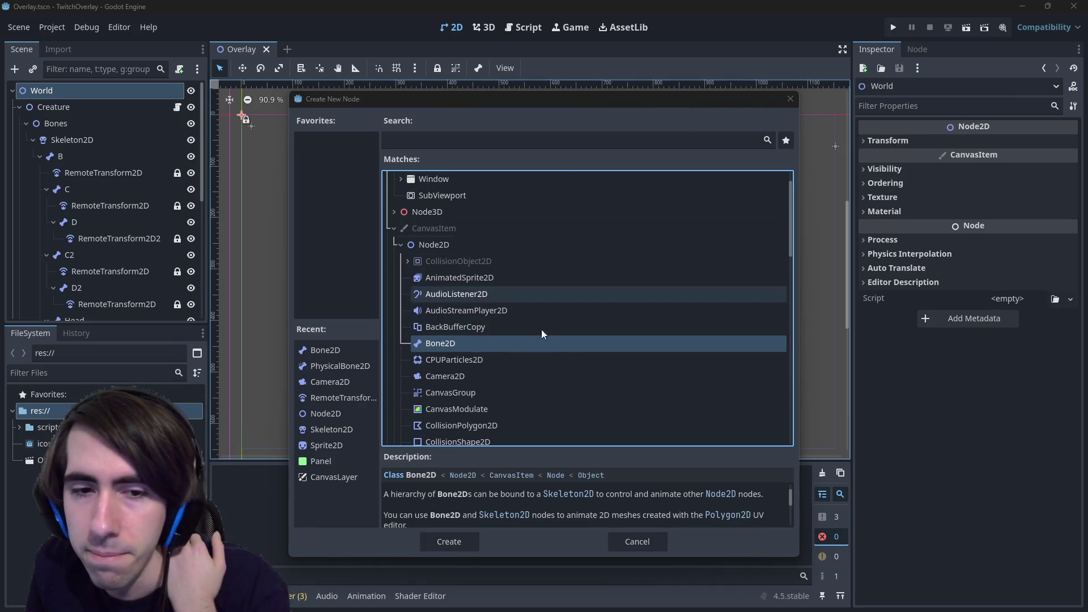
Read Bone2D's description of rest poses and reposition the Create New Node window.
scroll(597, 383, down, 2)
scroll(562, 486, down, 1)
scroll(564, 490, down, 3)
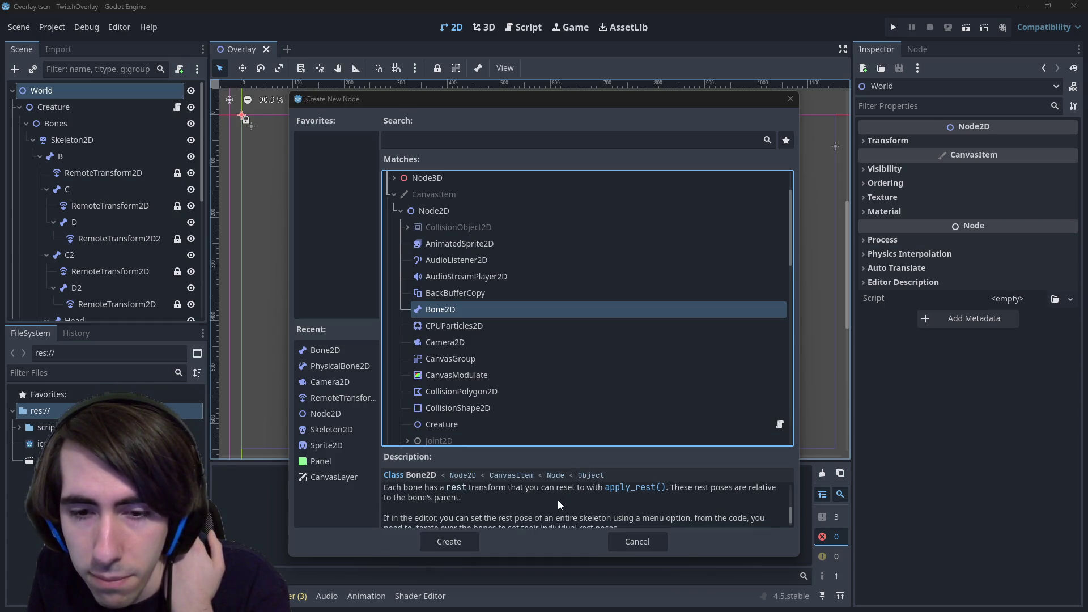
scroll(558, 499, down, 1)
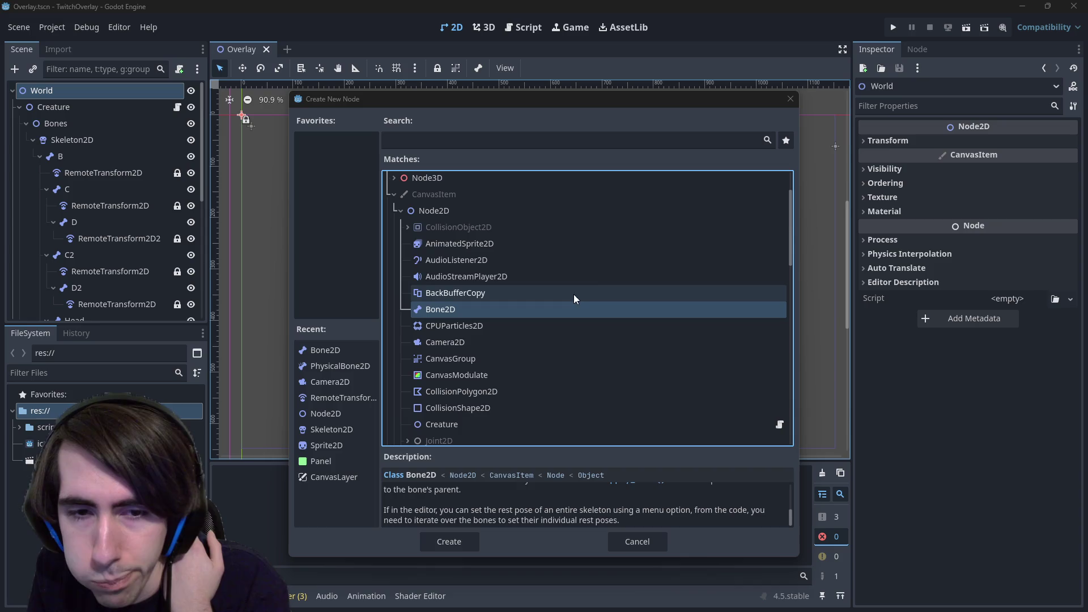
mouse_move(496, 101)
mouse_down()
mouse_move(433, 36)
mouse_move(437, 70)
mouse_up()
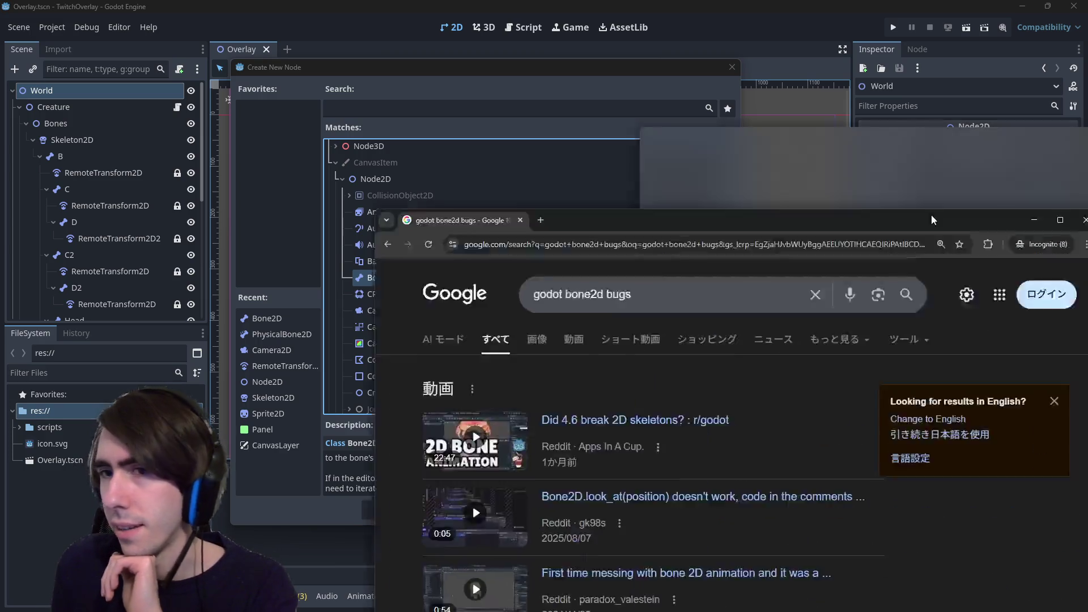
Add 'scale zero' to the Google bone2d bugs query, run it, and scan the results.
key(alt+Tab)
click(494, 74)
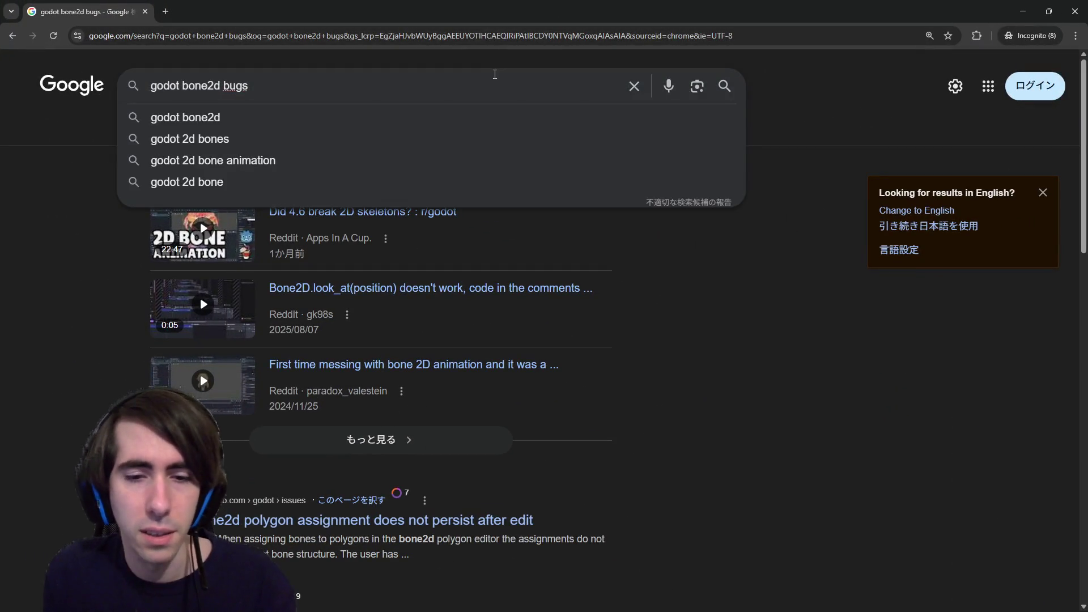
text(scale zero)
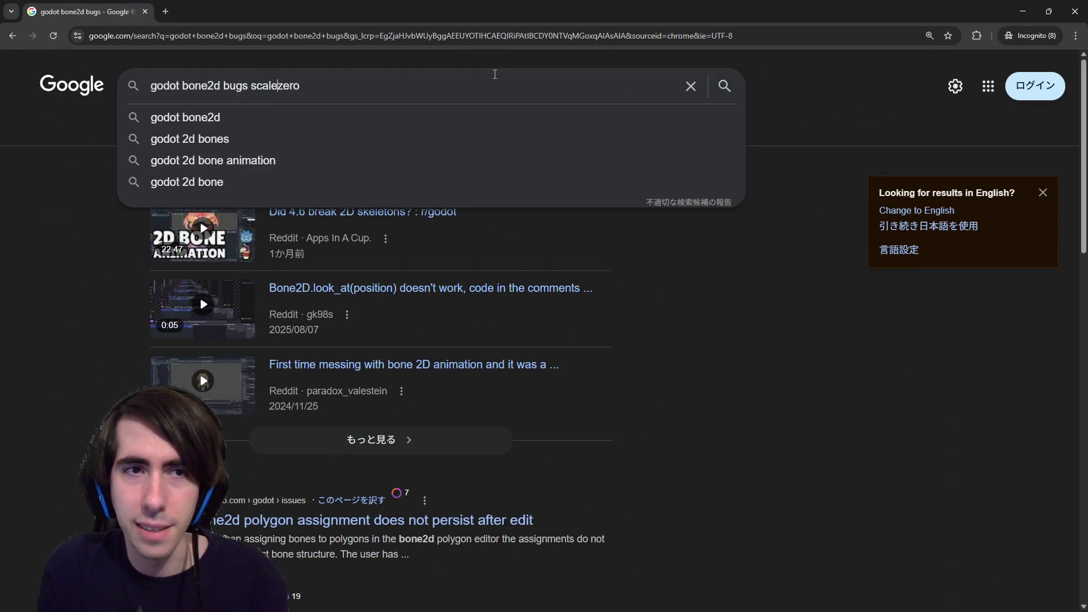
key(Return)
scroll(213, 351, down, 3)
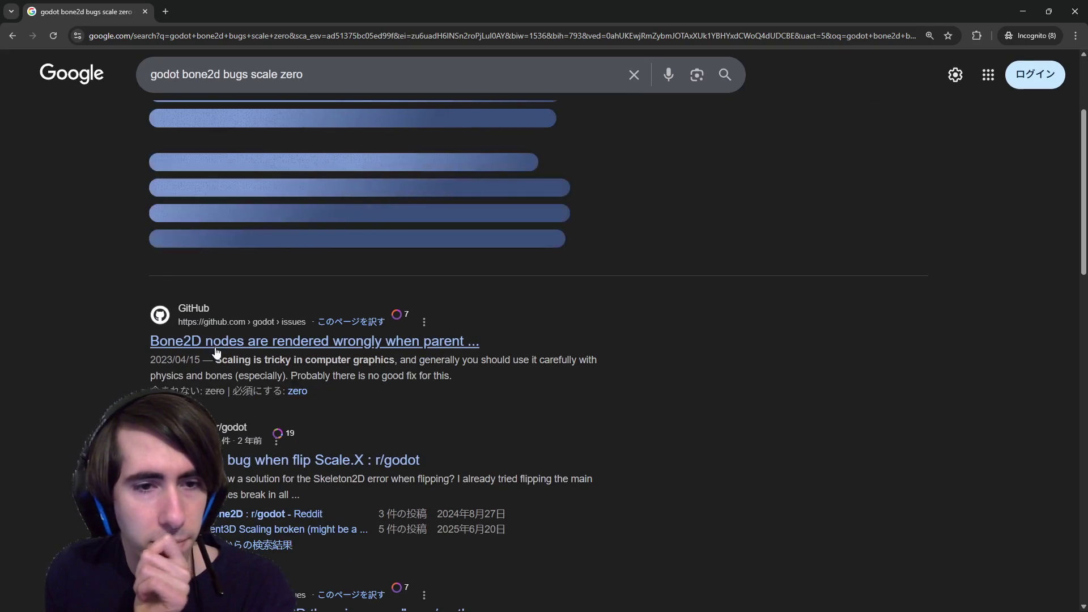
scroll(258, 381, down, 1)
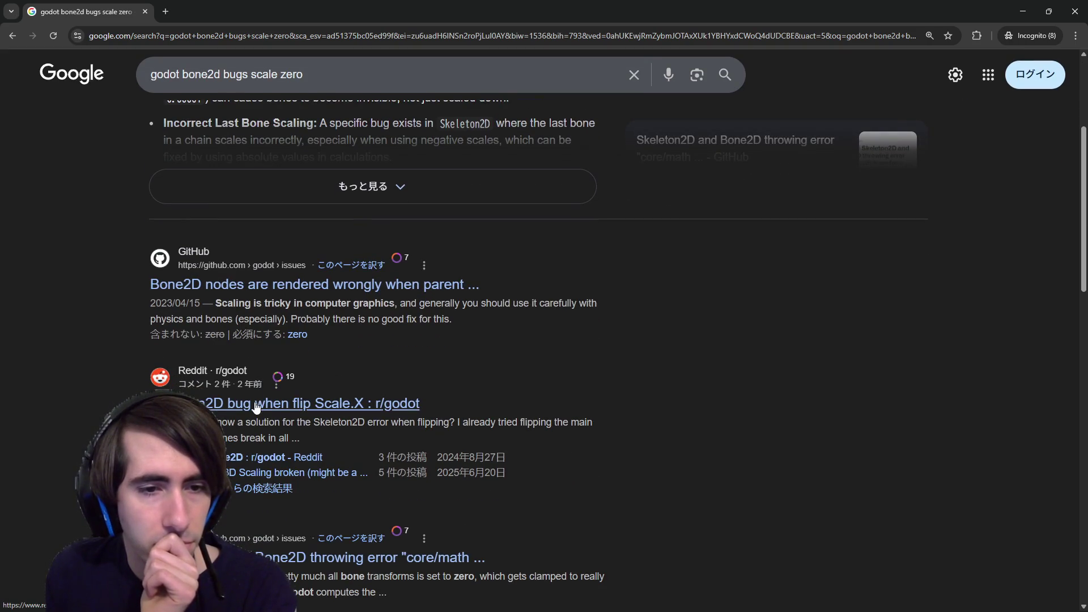
scroll(258, 405, down, 3)
scroll(258, 404, down, 4)
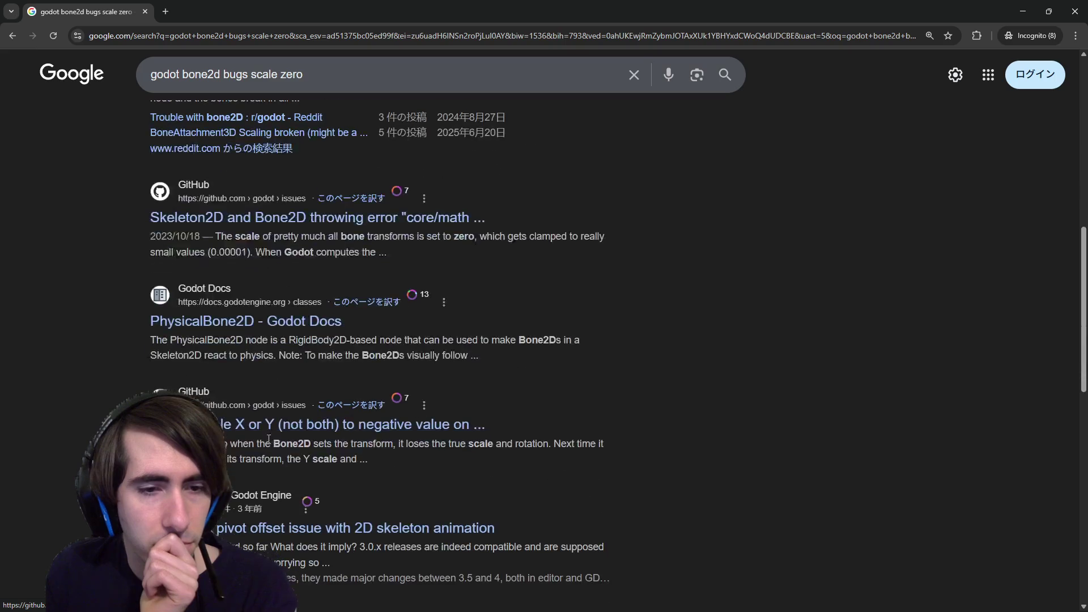
scroll(667, 418, up, 10)
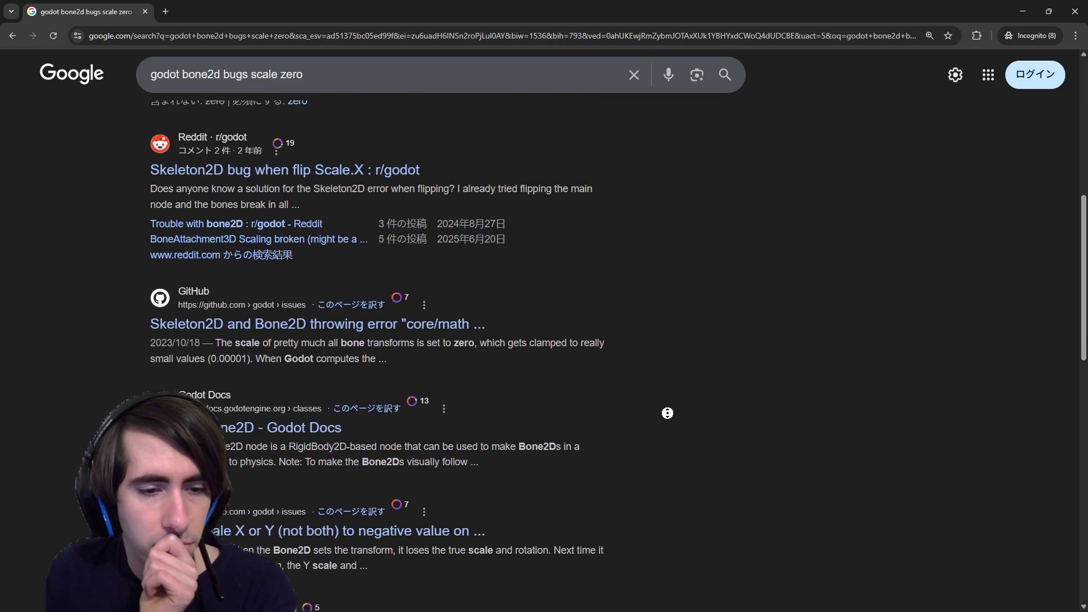
Limit the Google results to the past week, then widen them to the past month.
click(632, 131)
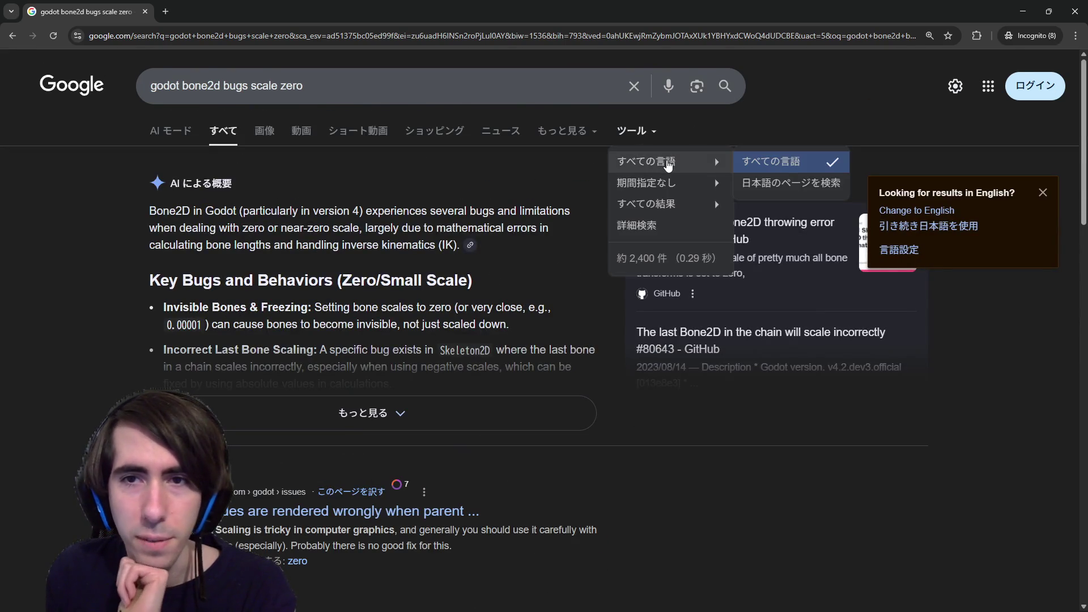
mouse_move(689, 192)
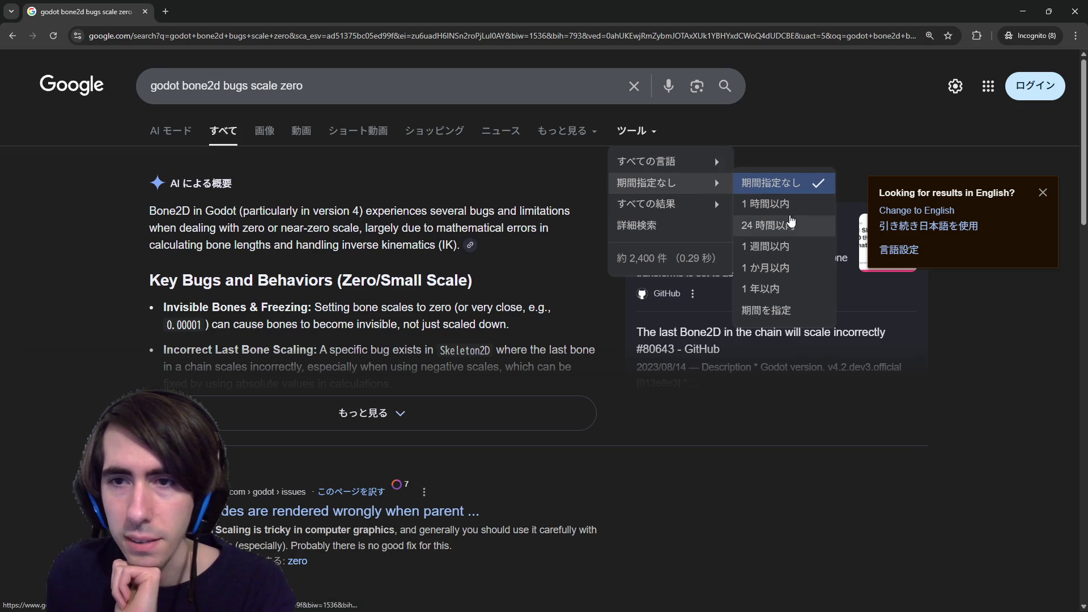
click(789, 247)
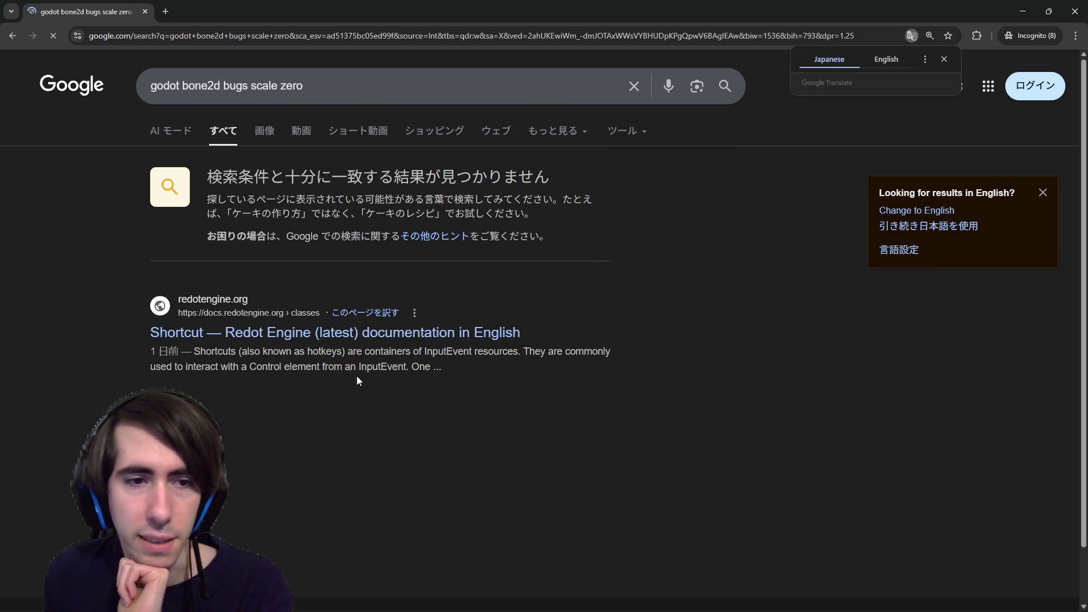
click(622, 131)
mouse_move(675, 208)
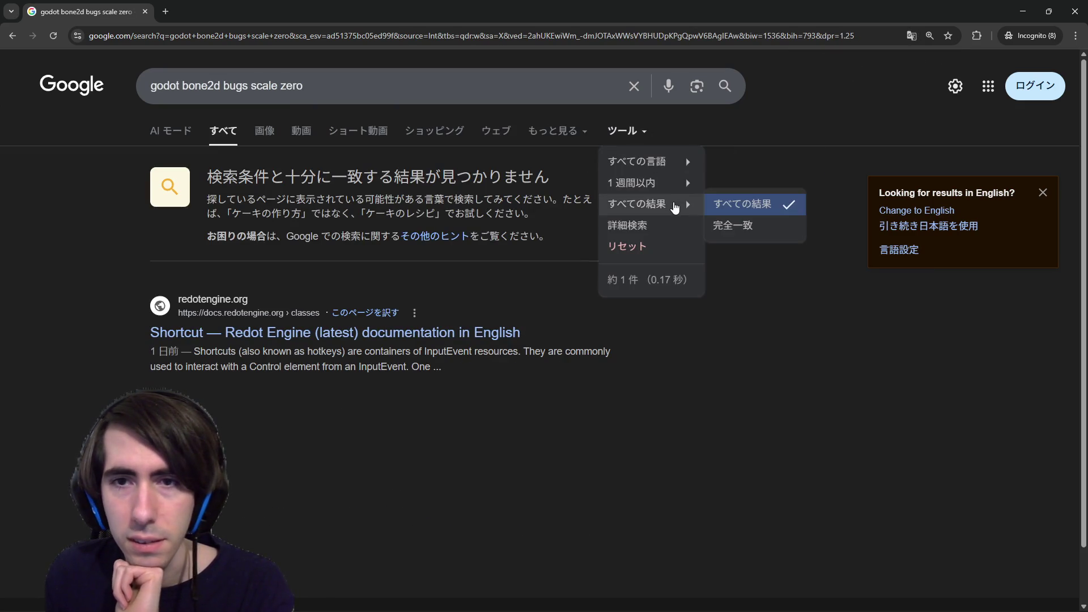
mouse_move(674, 185)
click(744, 267)
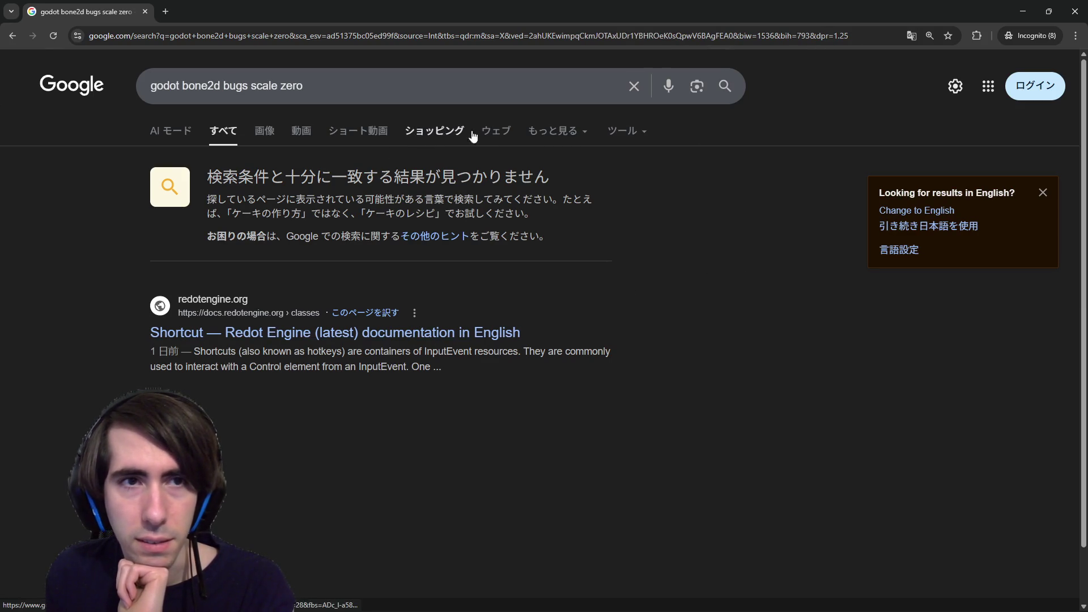
click(622, 131)
Search 'godot bone2d bugs' and open the godotengine/godot GitHub issues result in a new tab.
click(423, 77)
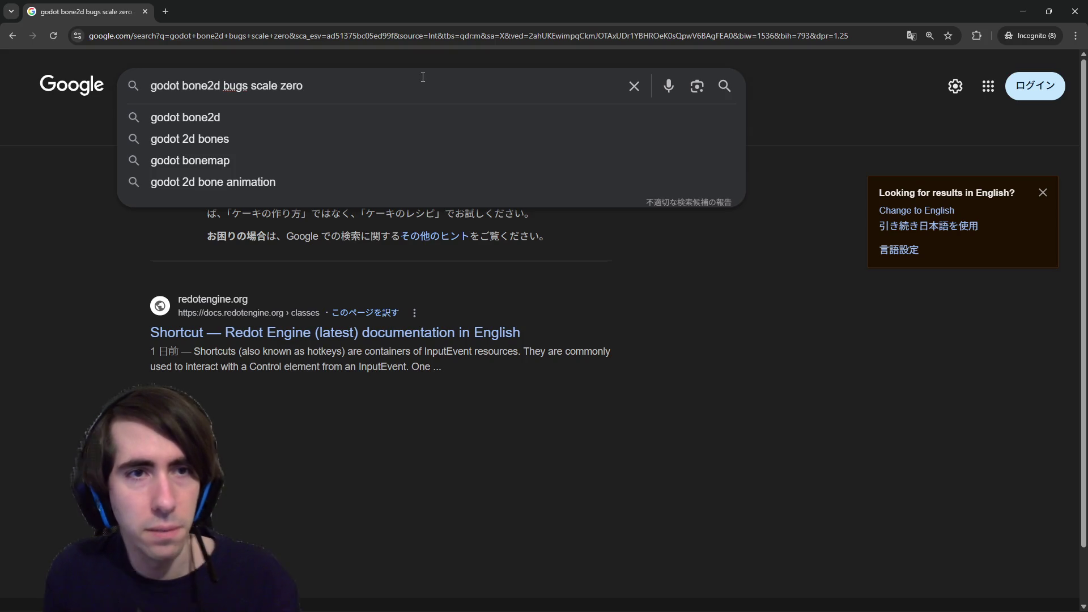
key(ctrl+BackSpace)
key(ctrl+BackSpace)
key(Return)
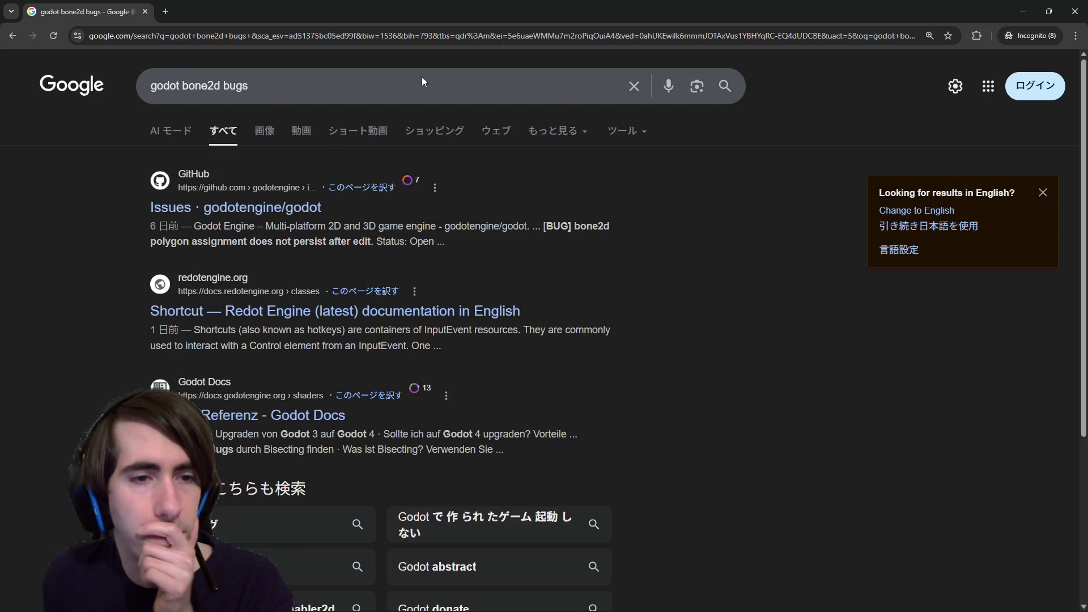
key(BackSpace)
key(BackSpace)
key(BackSpace)
key(Return)
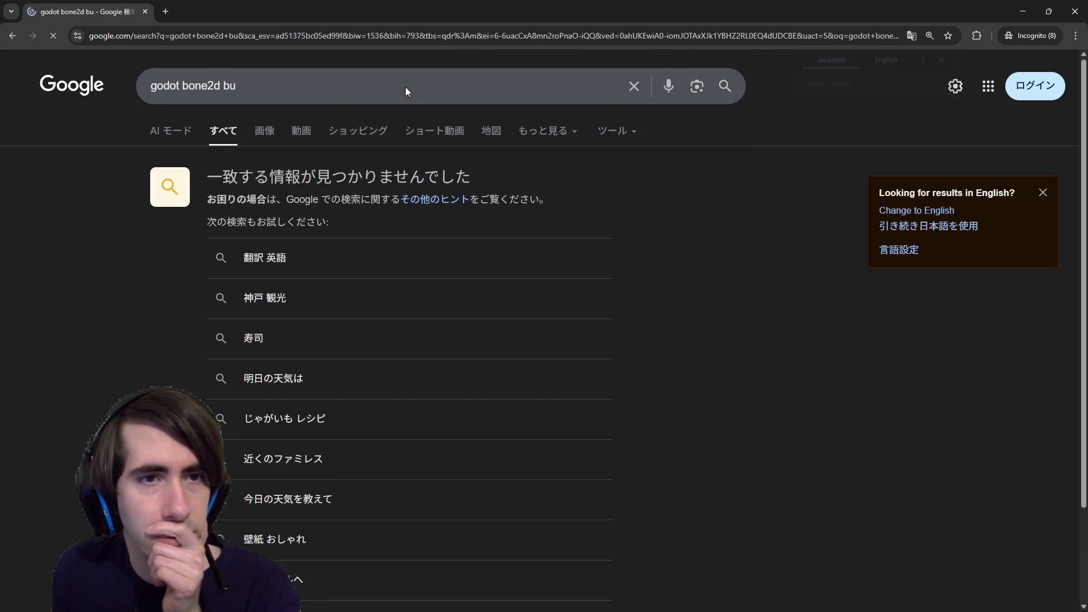
key(alt+Left)
middle_click(227, 207)
click(244, 11)
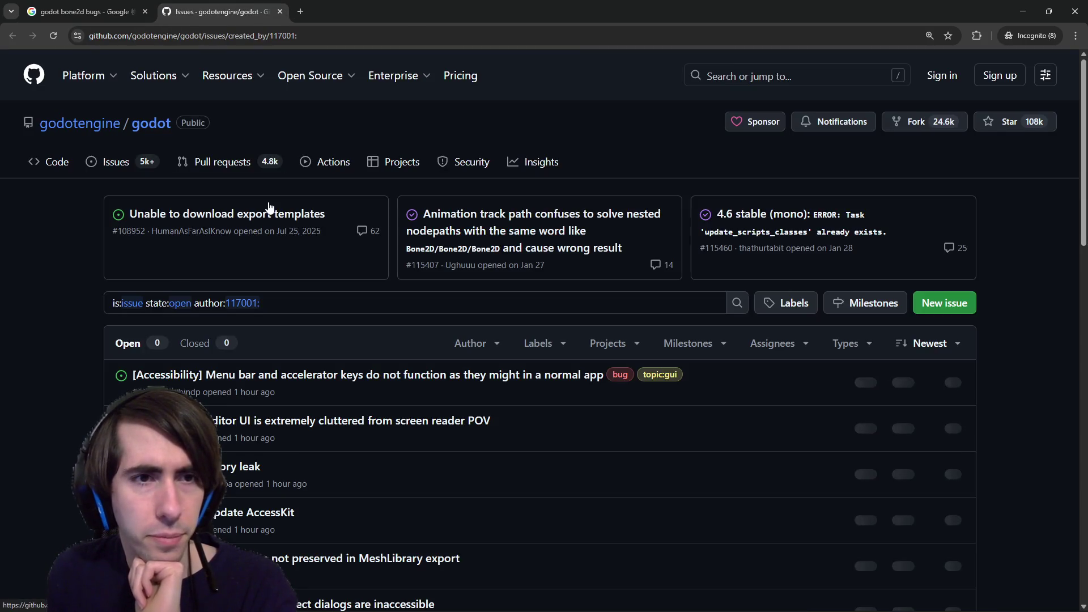
Add 'bone2d' to the GitHub issue search filter and run it.
click(615, 305)
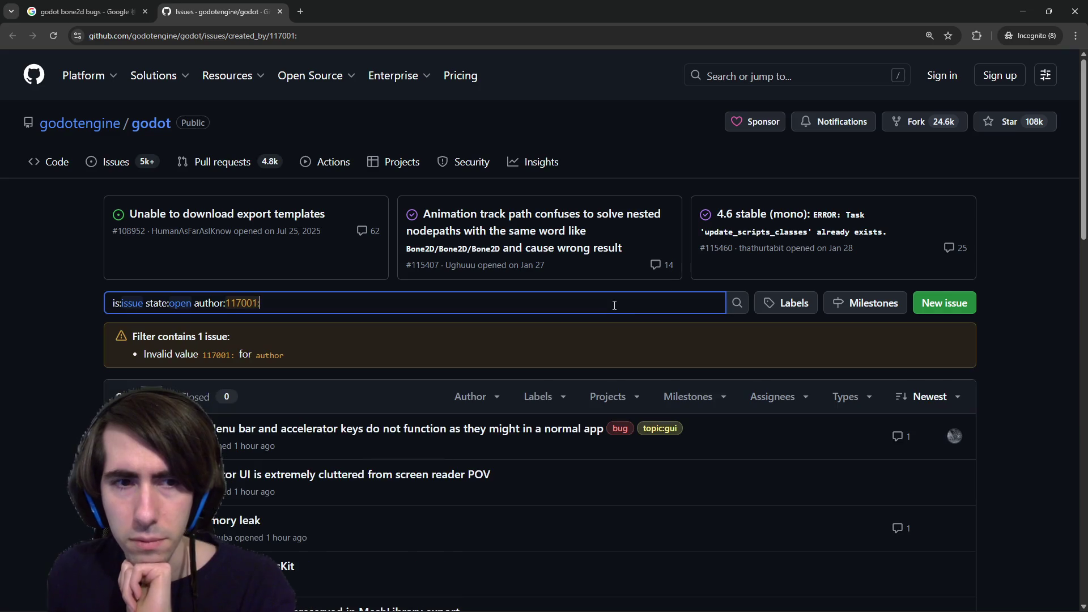
text(bug)
key(BackSpace)
key(BackSpace)
key(BackSpace)
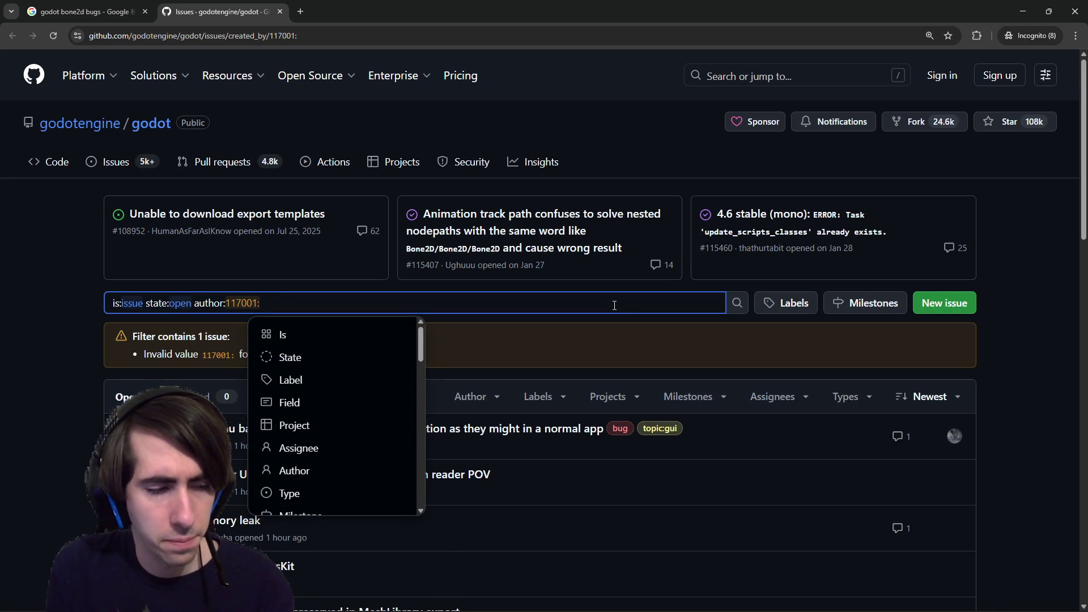
text(bo)
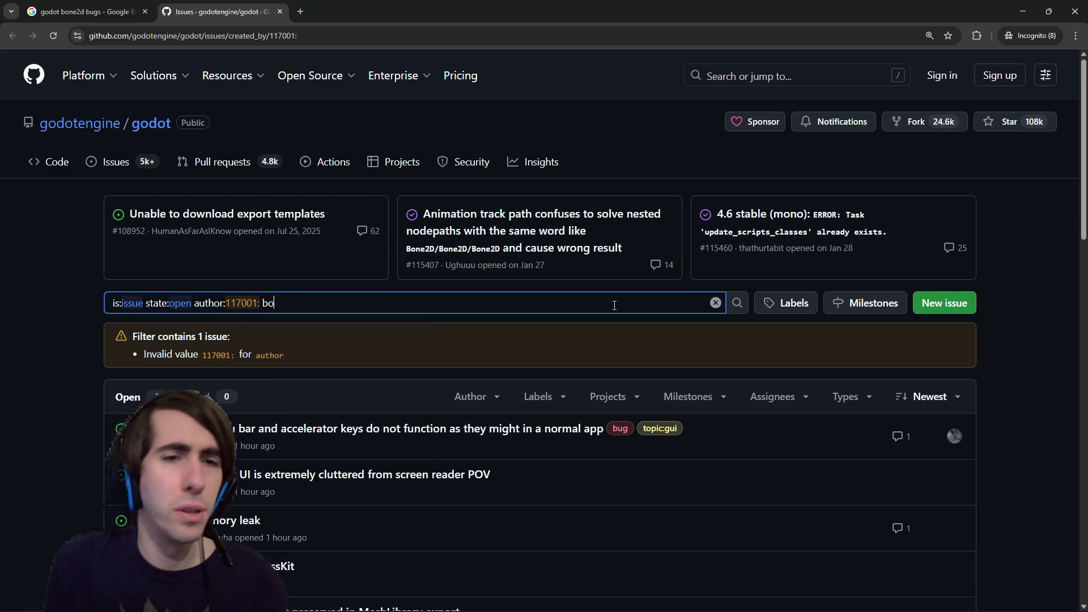
text(ne2d)
key(Return)
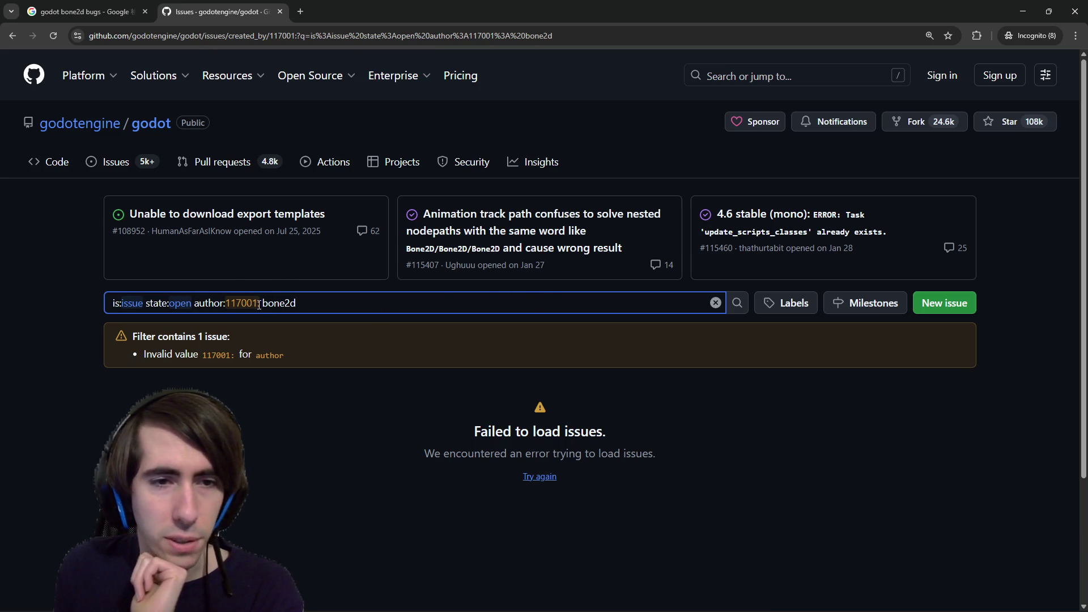
Delete the invalid author filter and 'is:issue state:open', leaving 'bone', and retry loading.
drag(259, 304, 196, 300)
key(BackSpace)
key(Return)
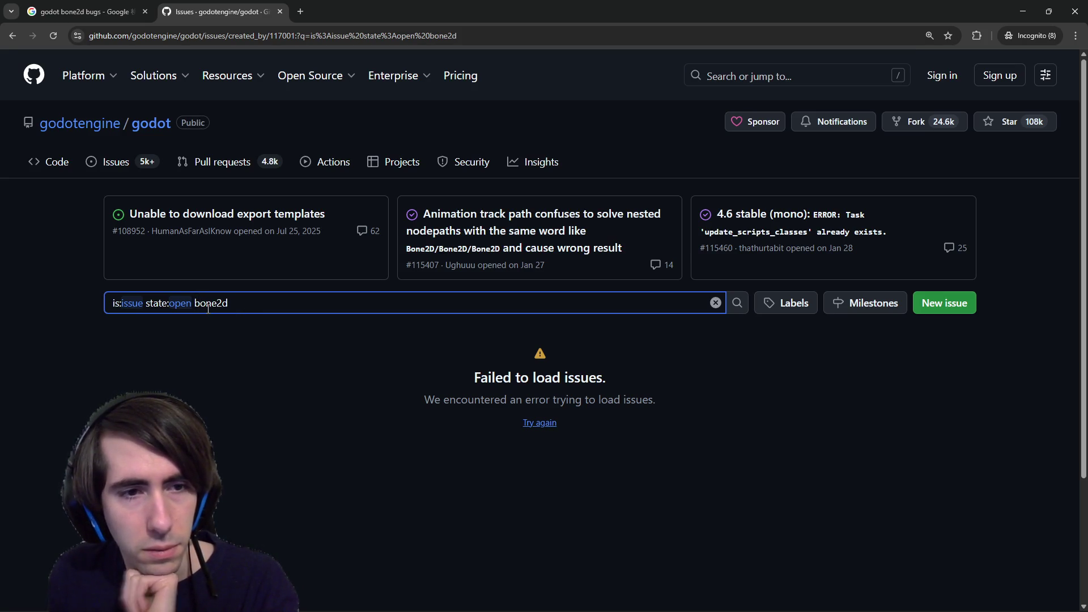
key(BackSpace)
key(BackSpace)
key(BackSpace)
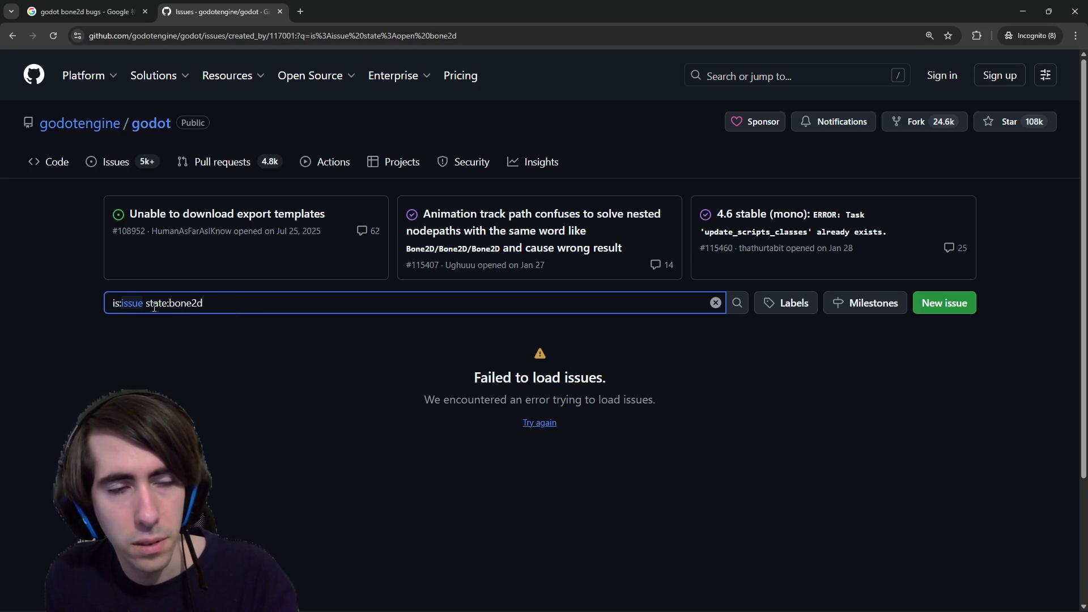
key(Return)
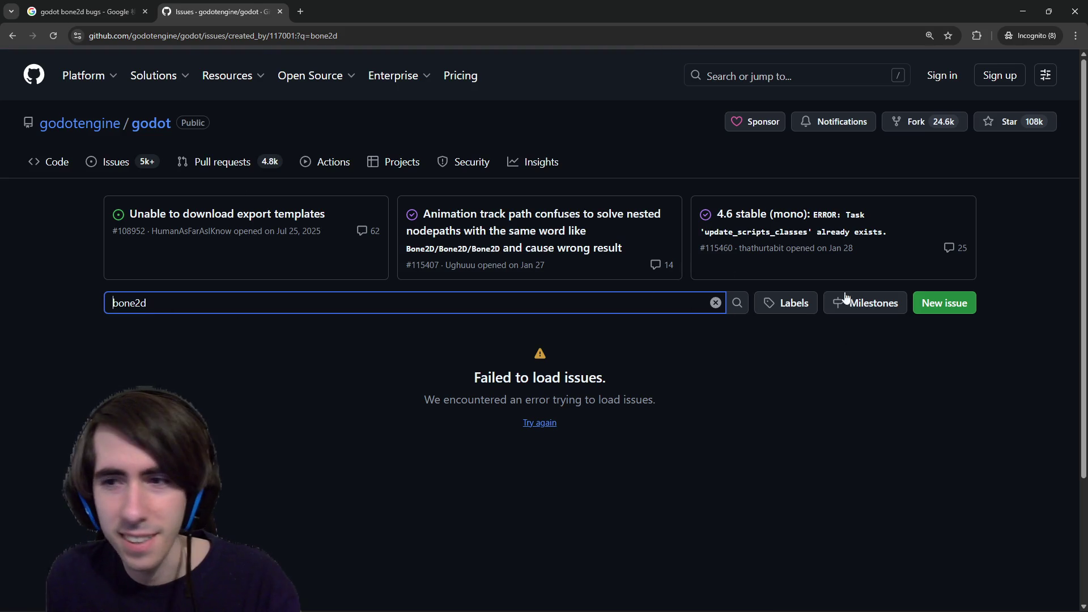
click(471, 299)
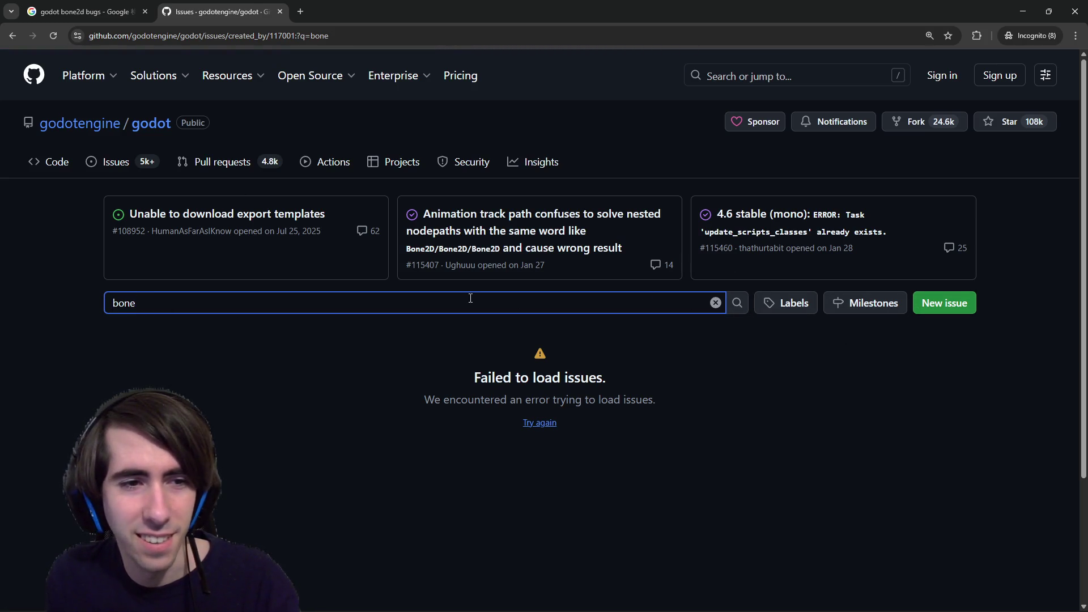
click(531, 424)
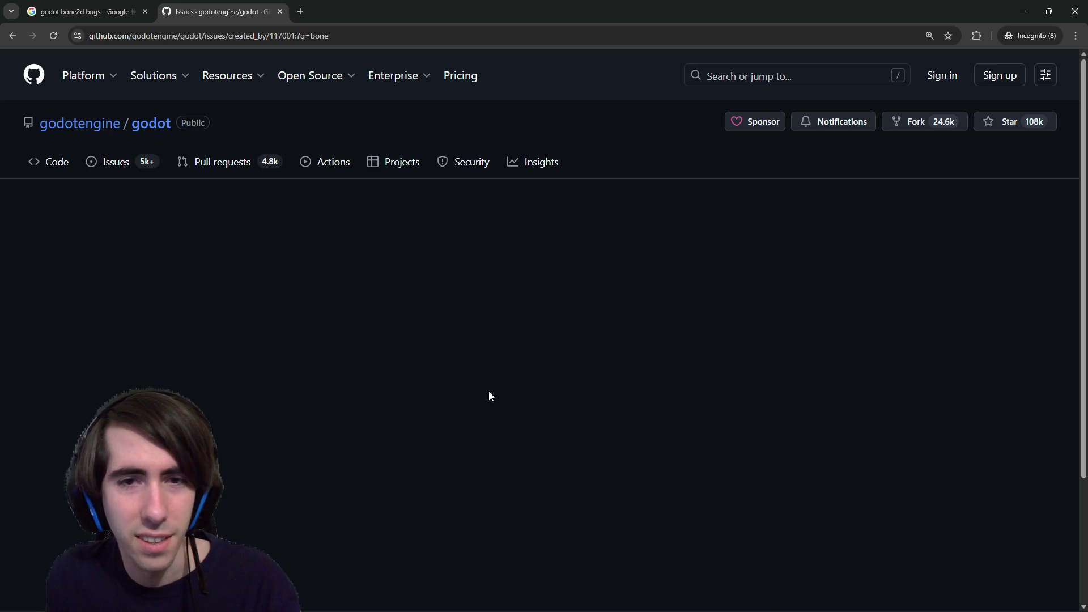
Append 'is:open' to the 'bone' query through the suggestion dropdown to list only open issues.
scroll(262, 246, down, 1)
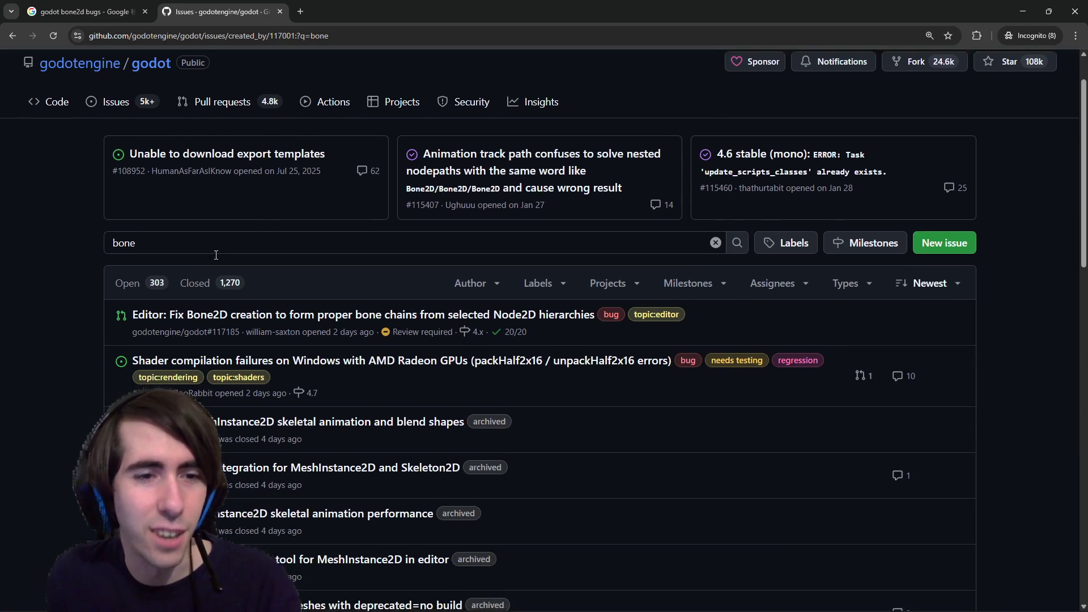
scroll(222, 247, down, 2)
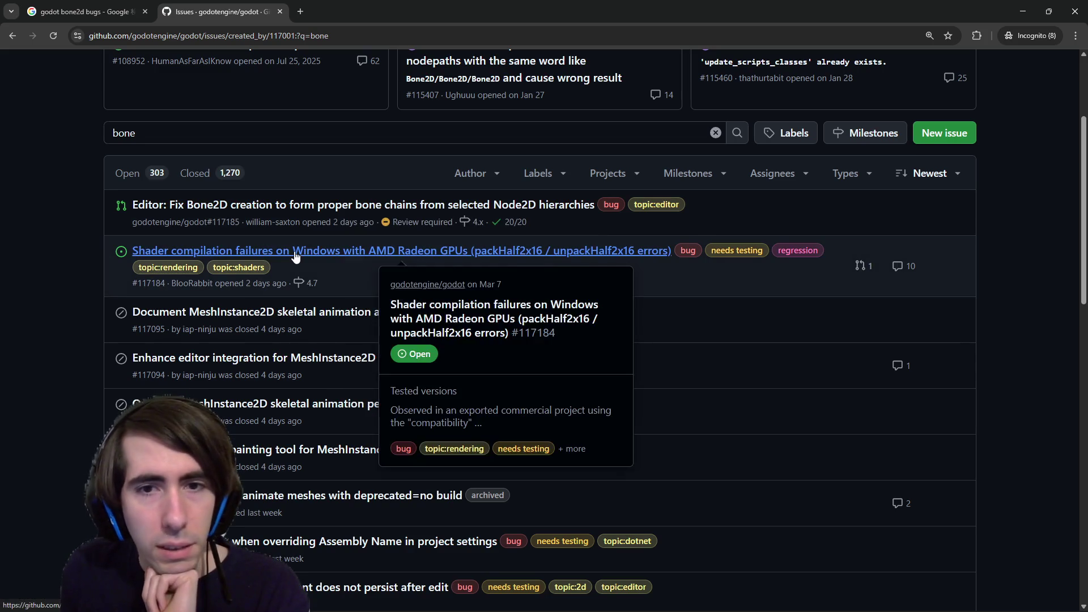
scroll(267, 319, down, 2)
scroll(326, 335, up, 5)
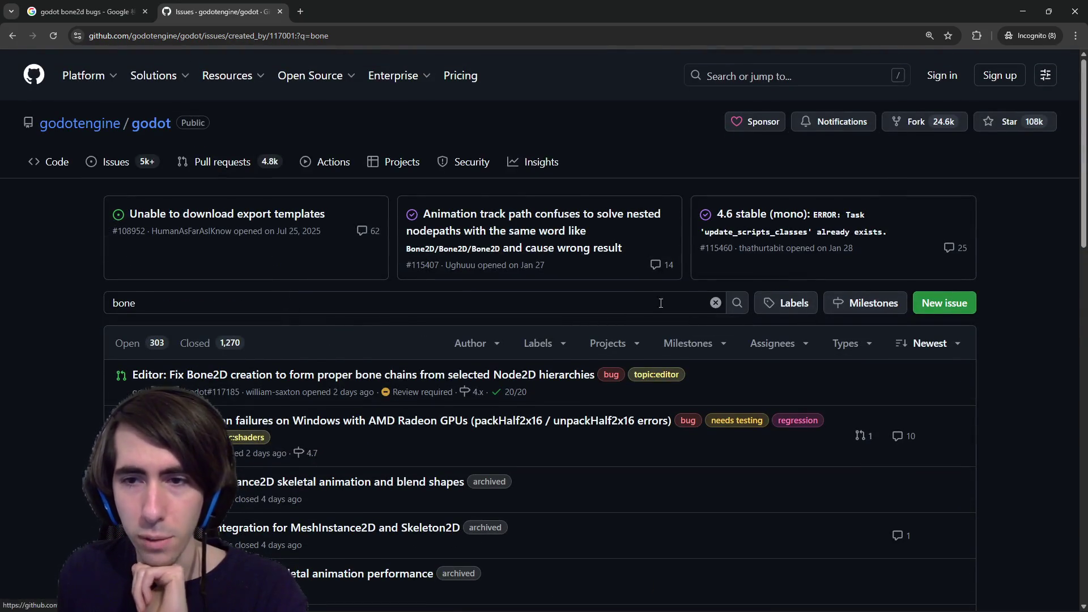
click(700, 304)
text(ope)
key(BackSpace)
key(BackSpace)
key(BackSpace)
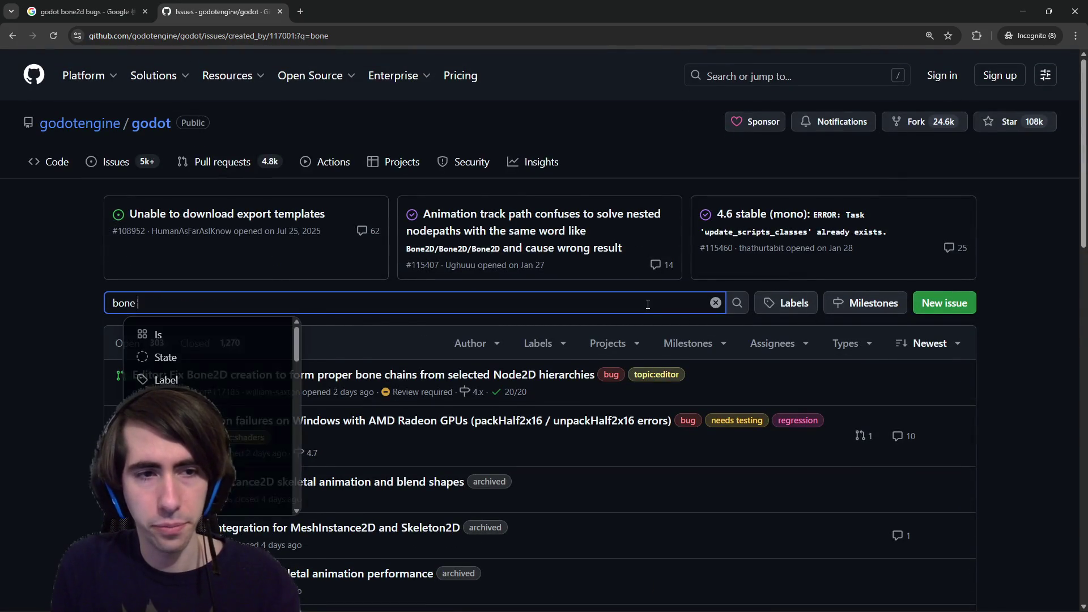
text(is)
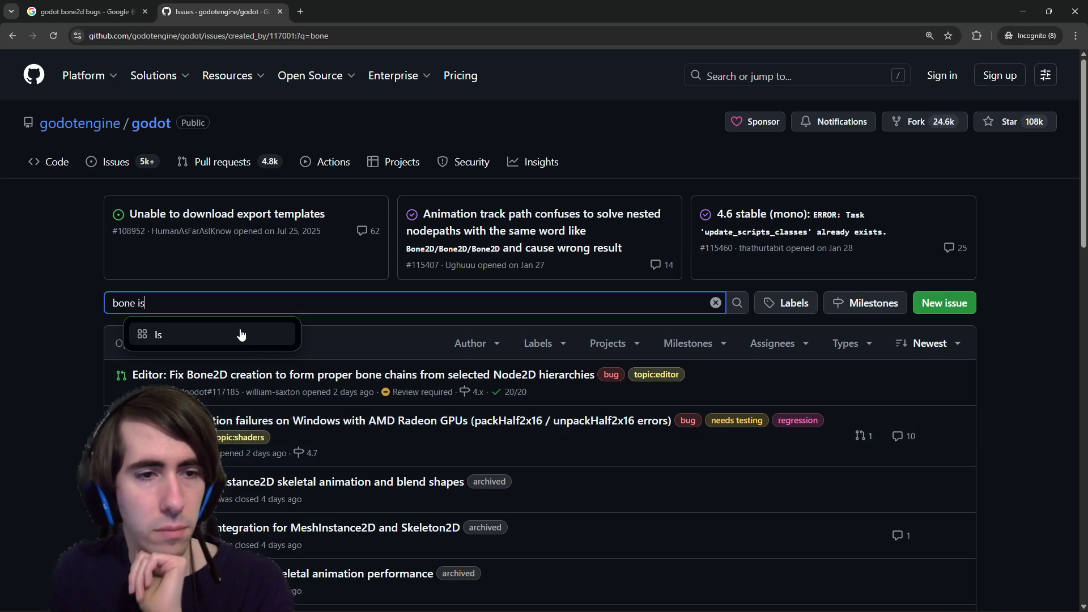
text(:)
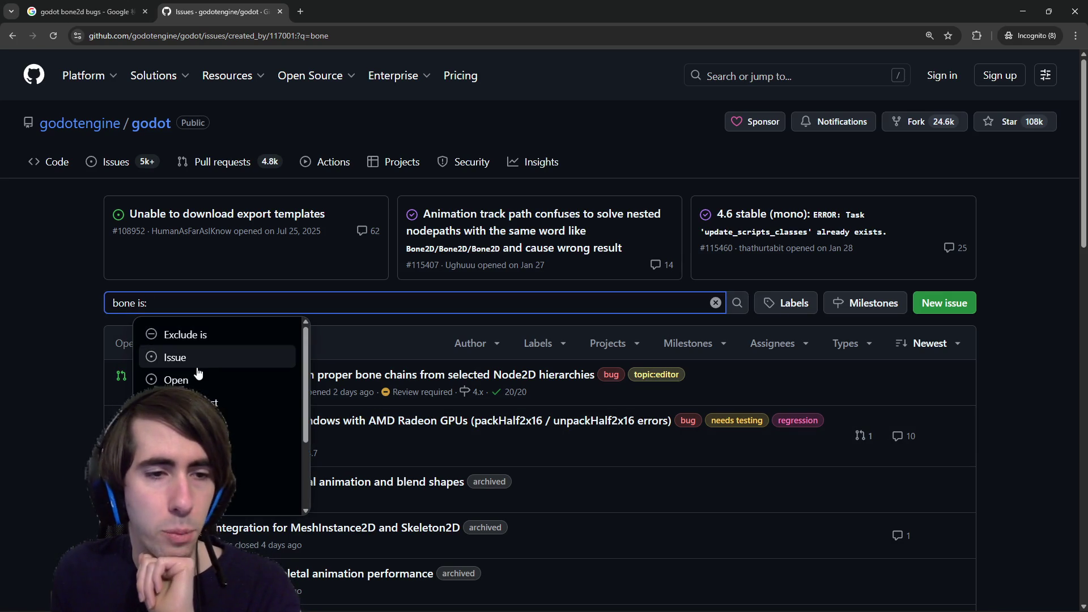
click(181, 378)
mouse_move(196, 377)
scroll(195, 378, down, 3)
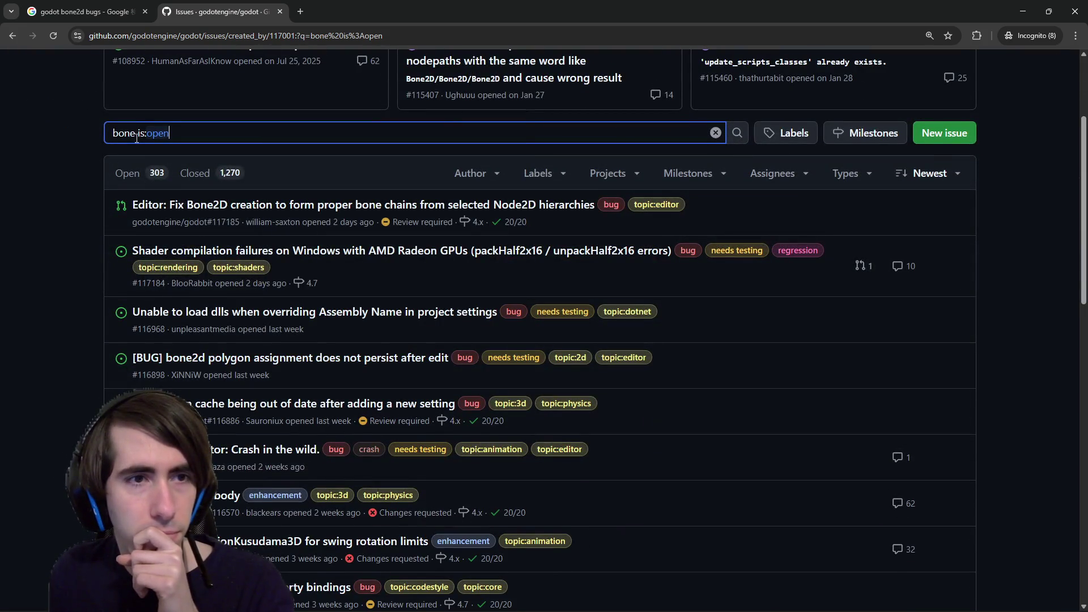
Change the GitHub query to 'bone2d is:open zero' and run it.
text(2d)
key(Return)
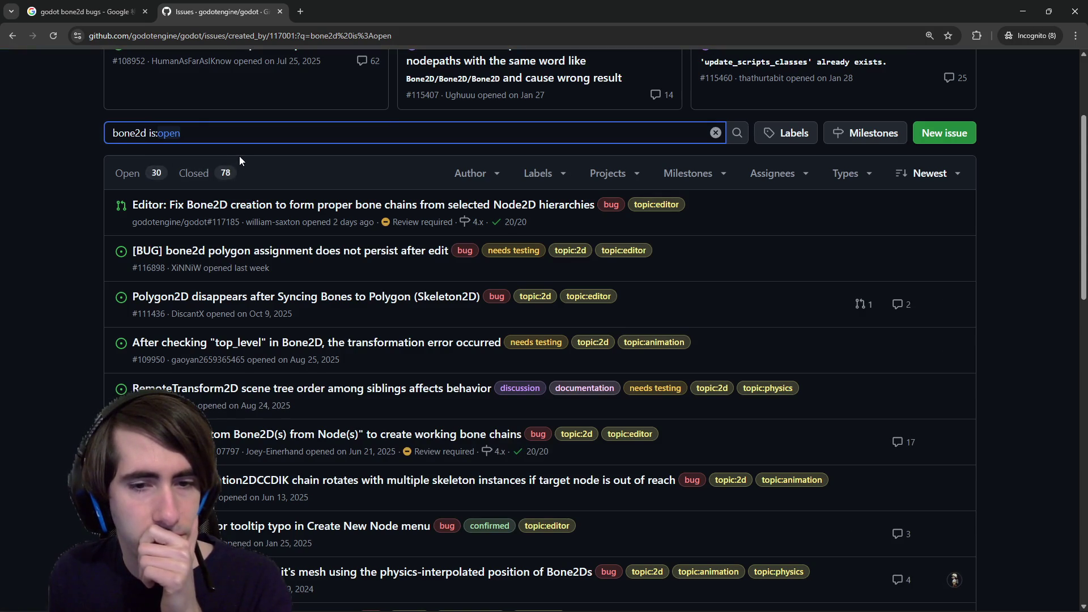
mouse_move(499, 438)
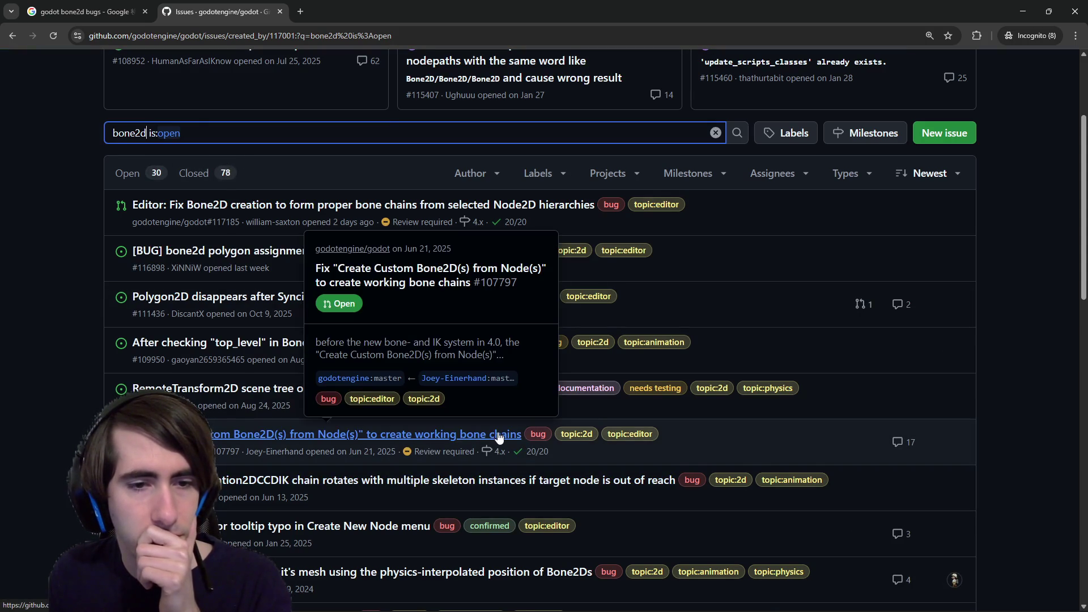
click(236, 132)
text(zer)
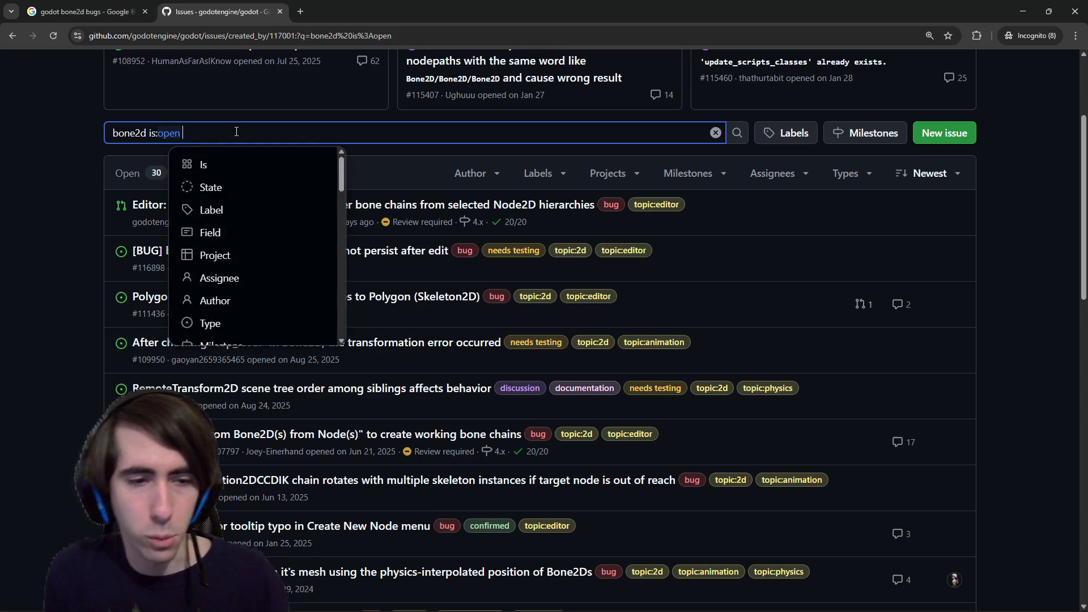
text(o)
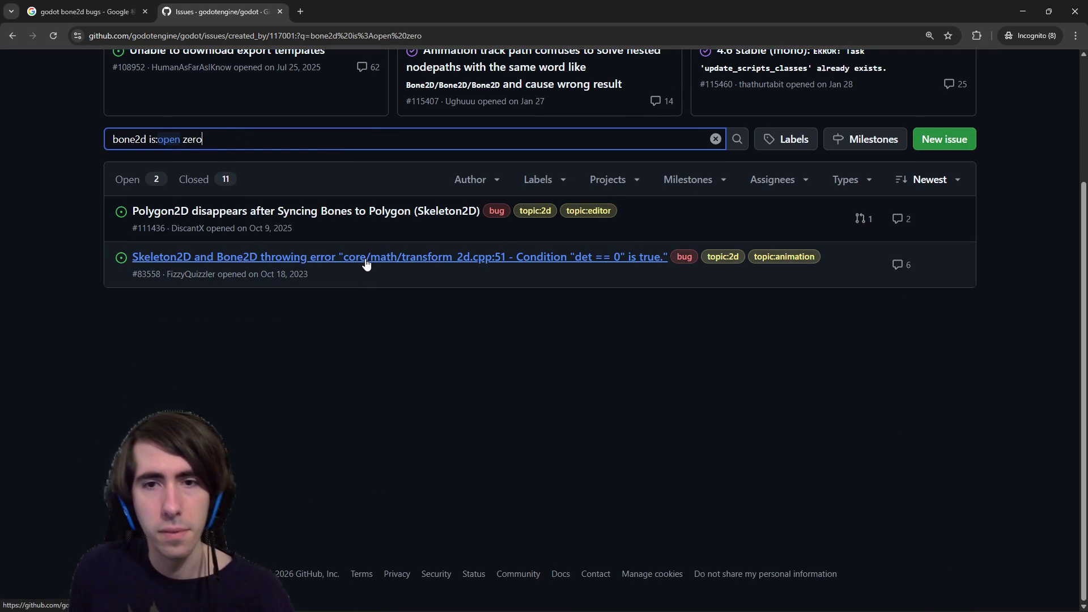
Open the Skeleton2D/Bone2D error and Polygon2D disappearing issues in new tabs, viewing the Polygon2D one.
middle_click(366, 258)
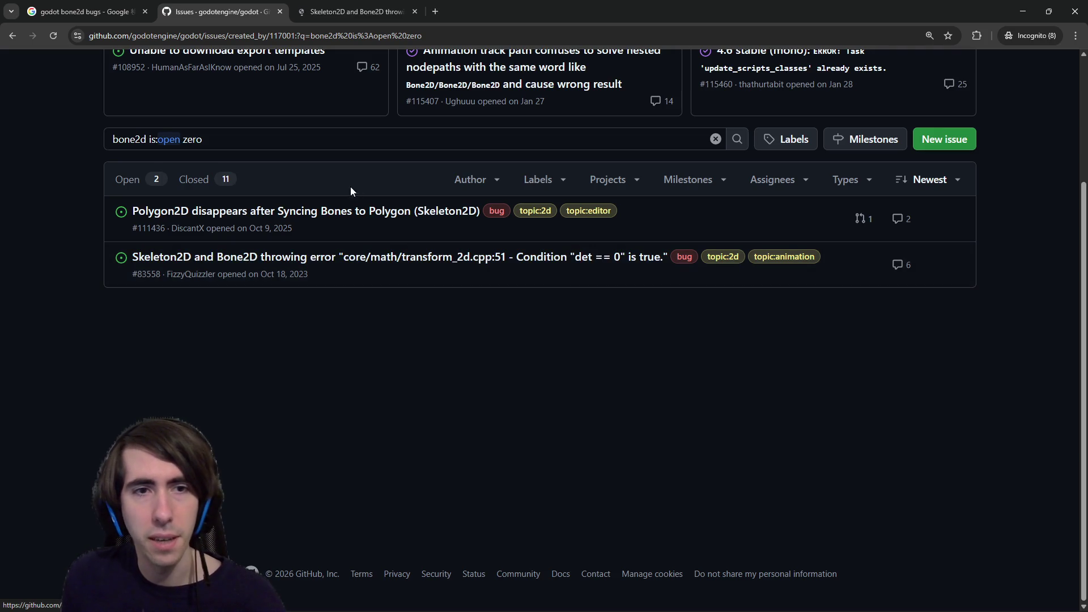
mouse_move(248, 215)
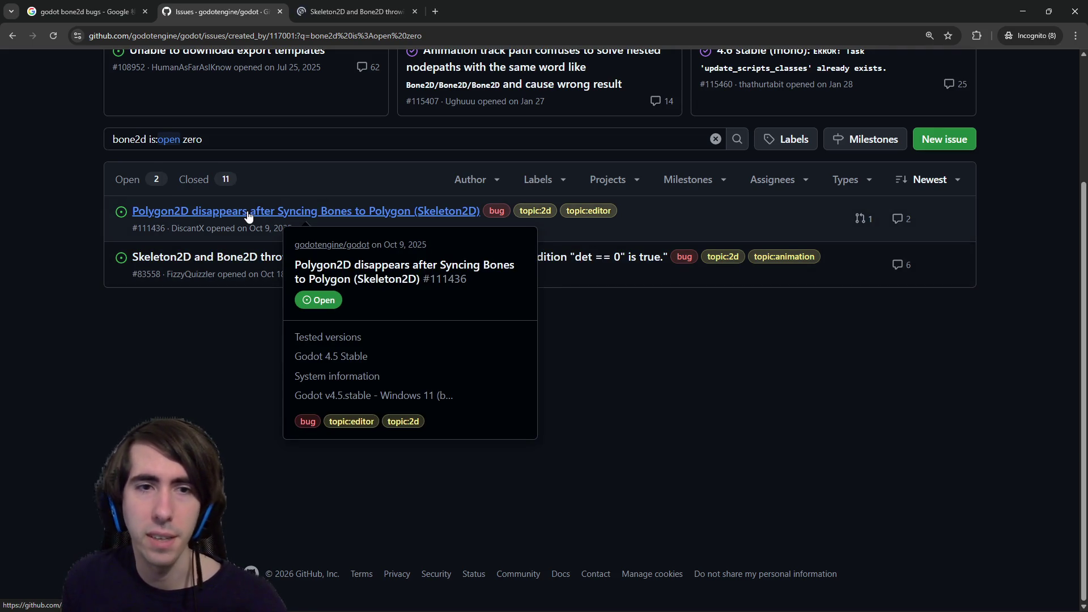
middle_click(248, 214)
click(474, 11)
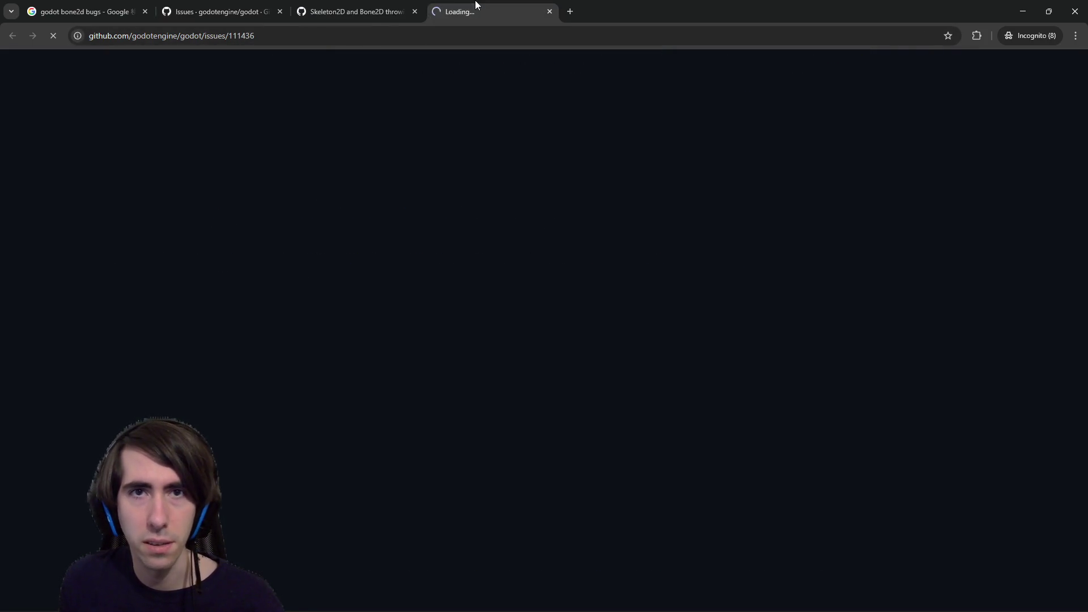
Read through the Polygon2D disappearing issue report and its discussion.
scroll(431, 266, down, 5)
scroll(416, 282, down, 4)
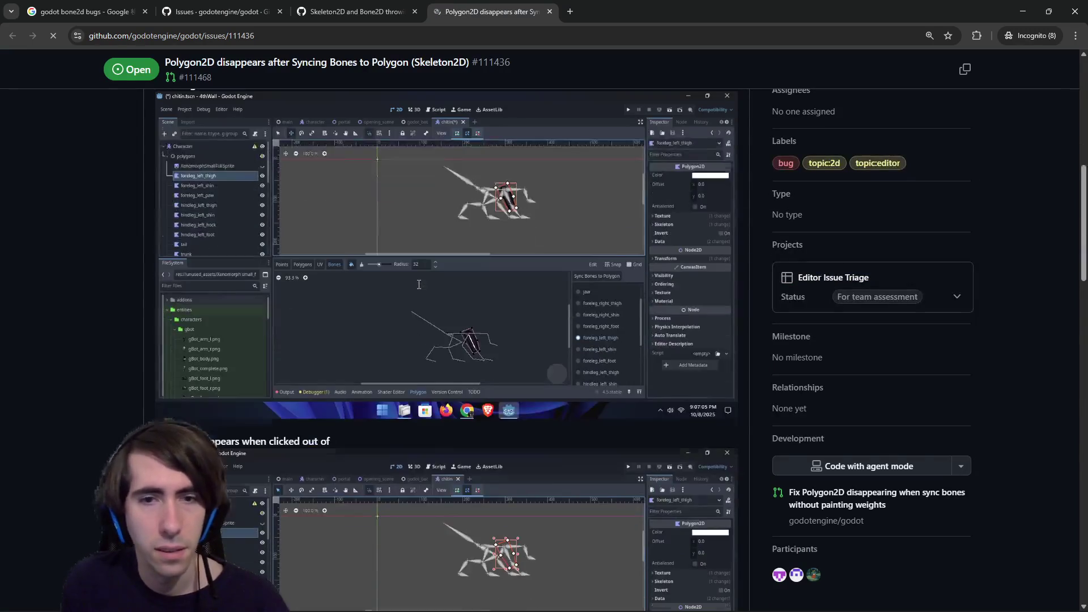
scroll(419, 290, down, 3)
scroll(419, 290, down, 5)
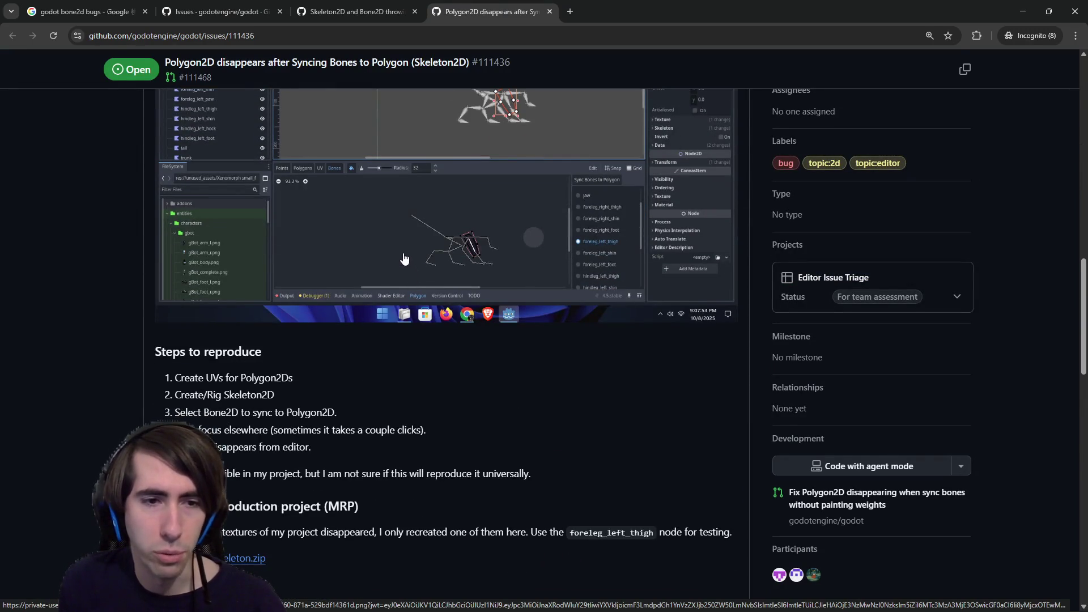
scroll(404, 259, down, 8)
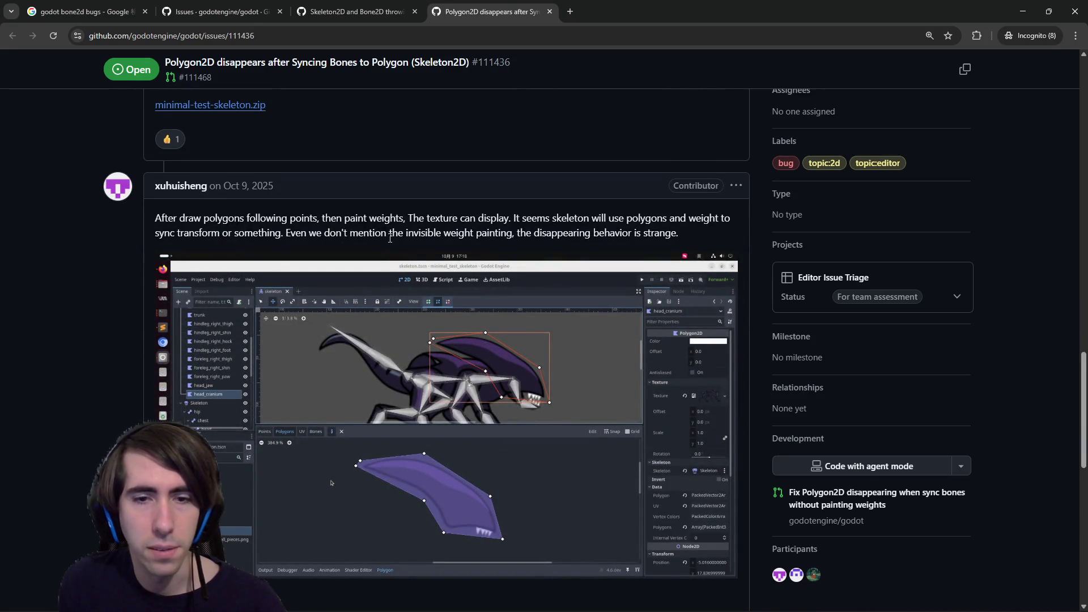
scroll(390, 238, down, 3)
scroll(390, 243, up, 2)
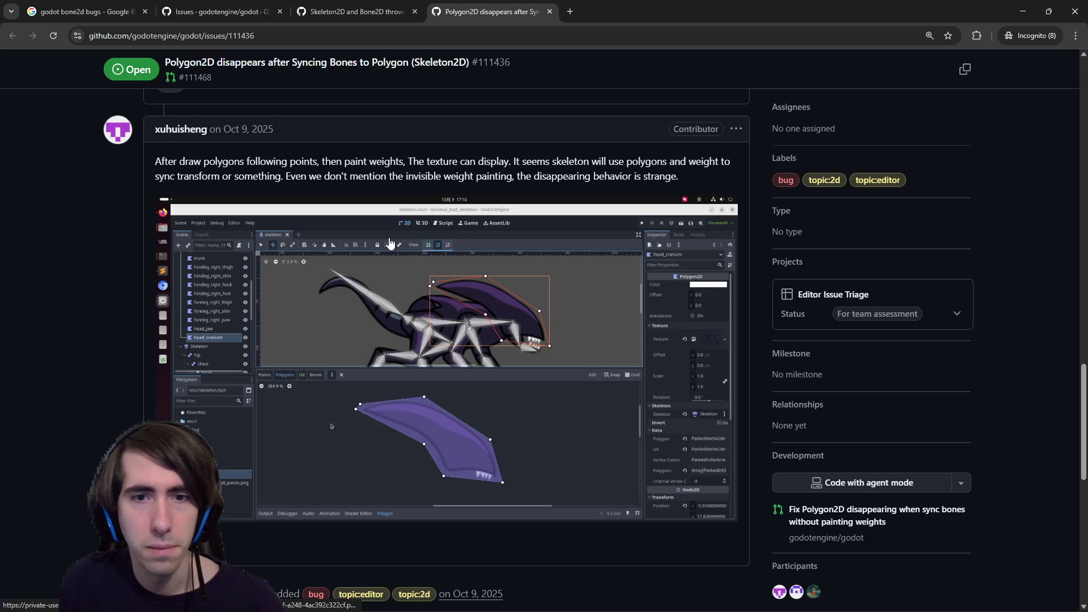
scroll(390, 242, down, 9)
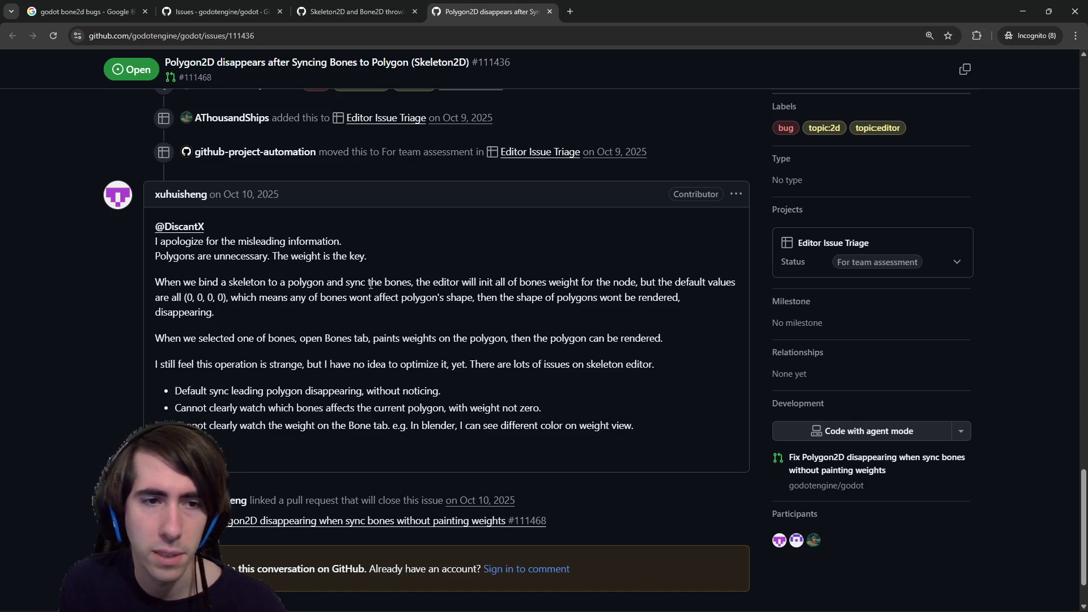
drag(212, 364, 372, 363)
scroll(274, 453, down, 2)
mouse_move(275, 453)
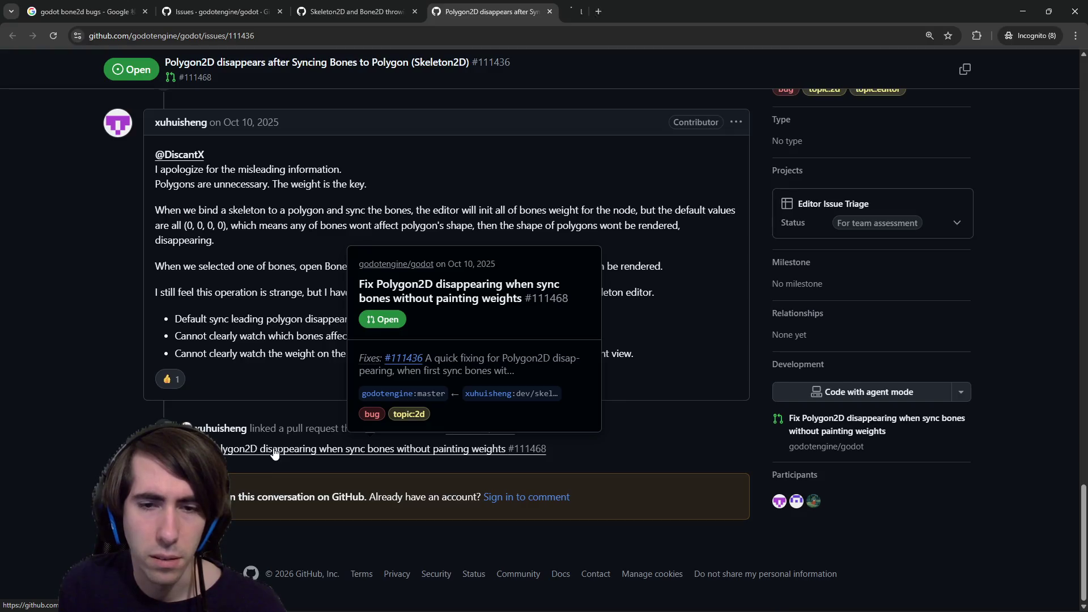
Open the linked fix PR #111468, then switch to the Skeleton2D 'det == 0' error issue.
click(645, 9)
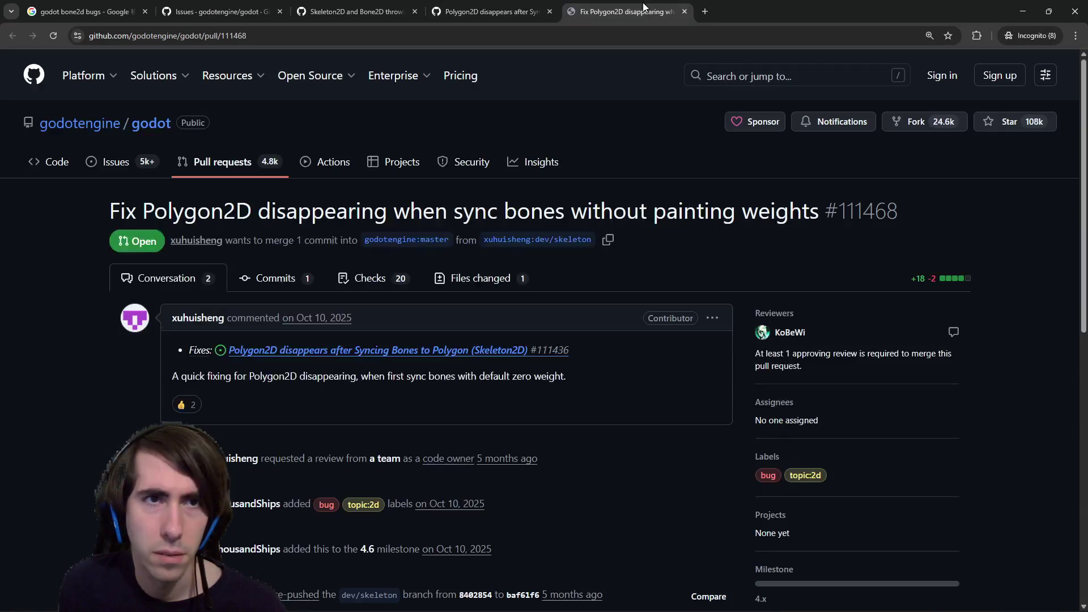
scroll(403, 381, down, 10)
click(501, 10)
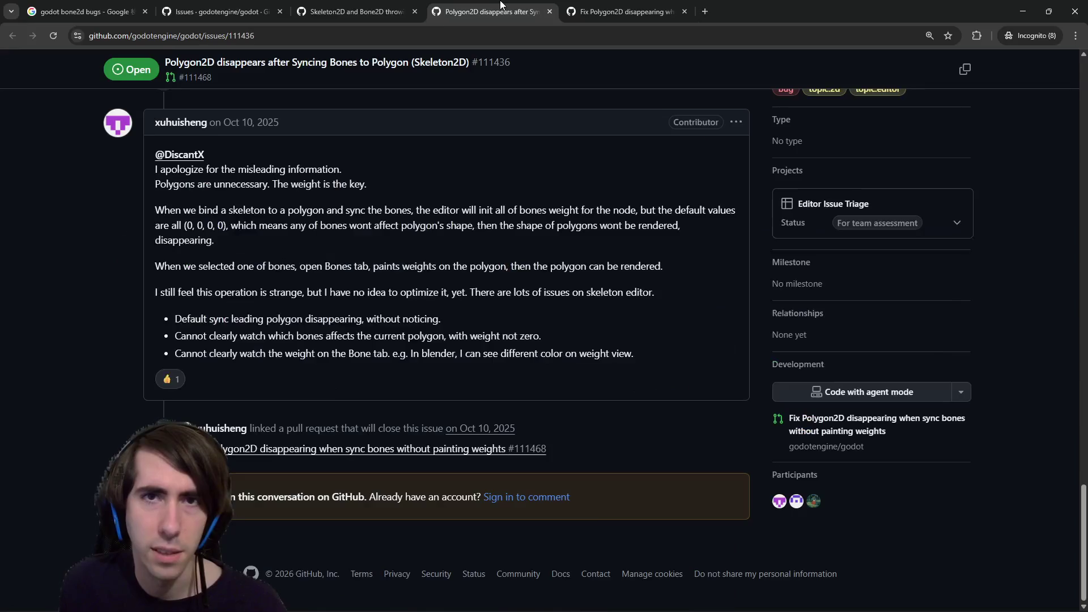
click(357, 11)
scroll(338, 283, down, 5)
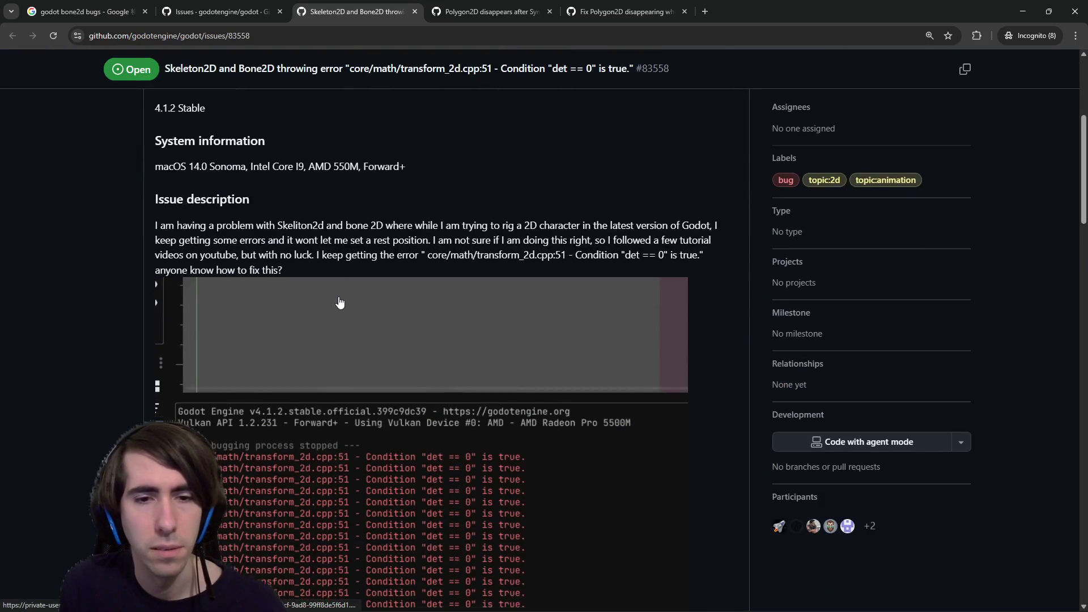
scroll(340, 294, up, 2)
drag(363, 343, 517, 341)
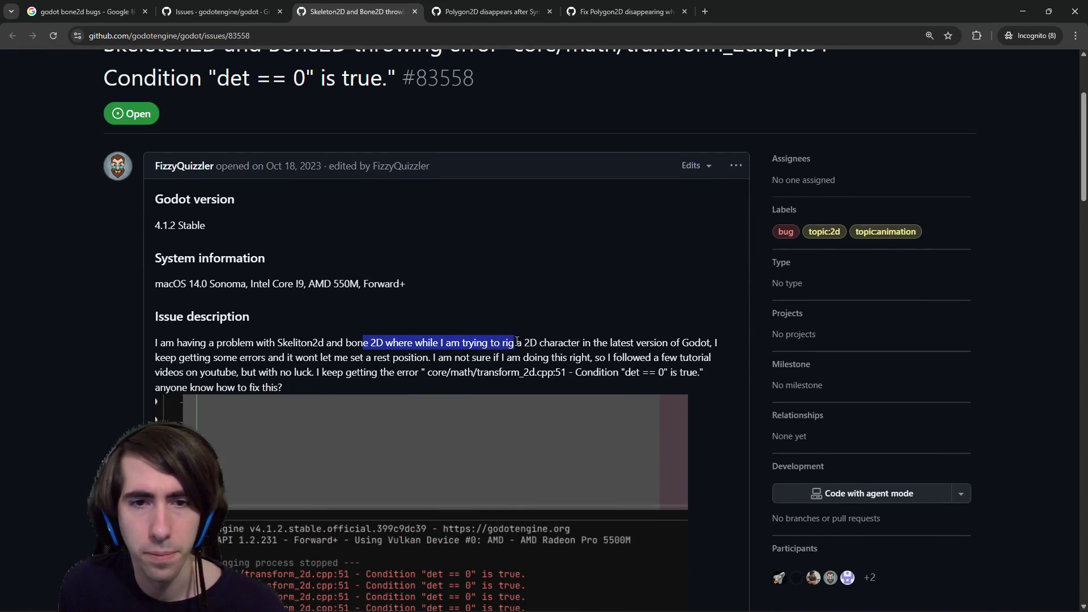
click(518, 342)
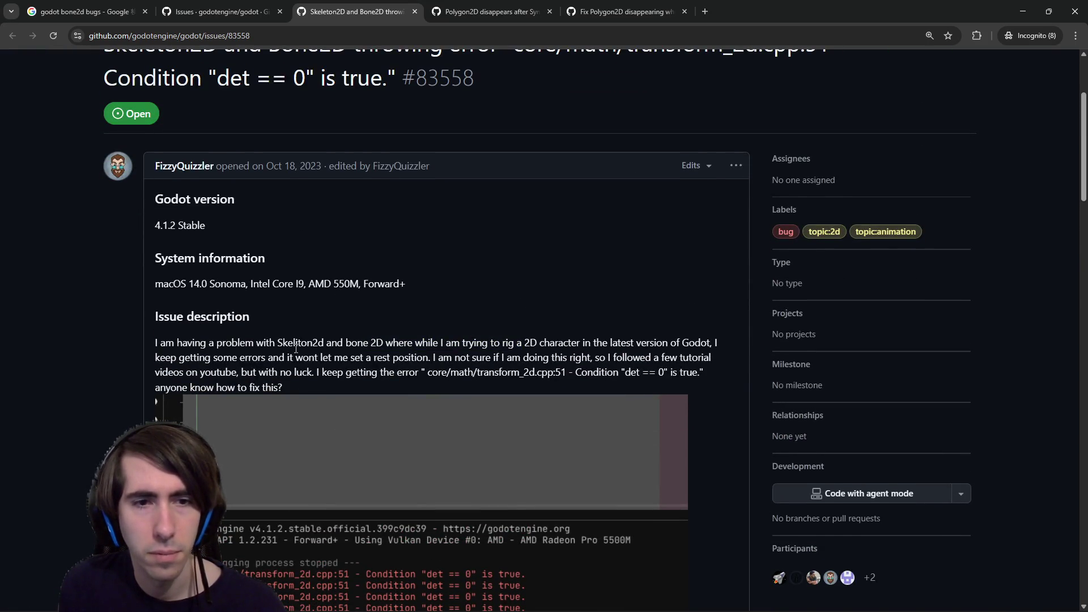
mouse_move(296, 348)
mouse_down()
mouse_move(457, 344)
mouse_move(460, 358)
mouse_up()
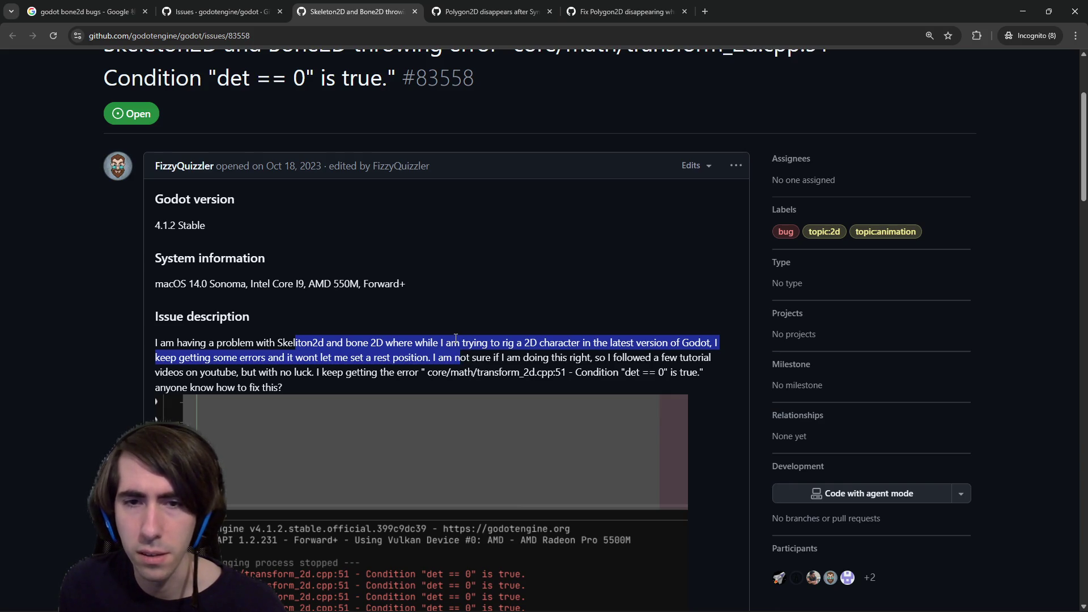
scroll(455, 330, down, 4)
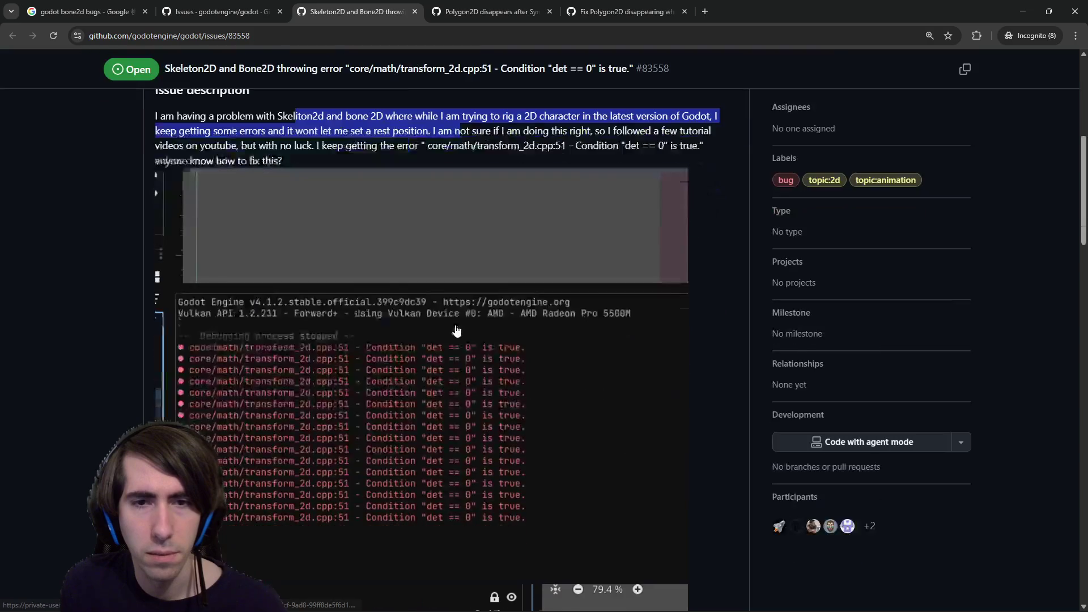
scroll(456, 332, down, 5)
scroll(455, 333, down, 5)
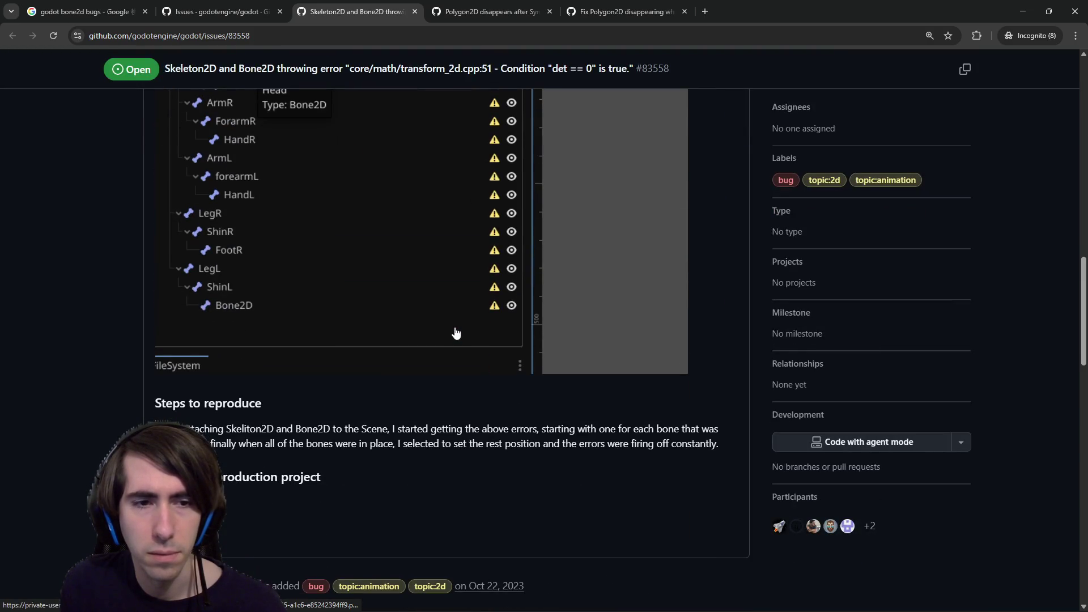
scroll(456, 333, down, 5)
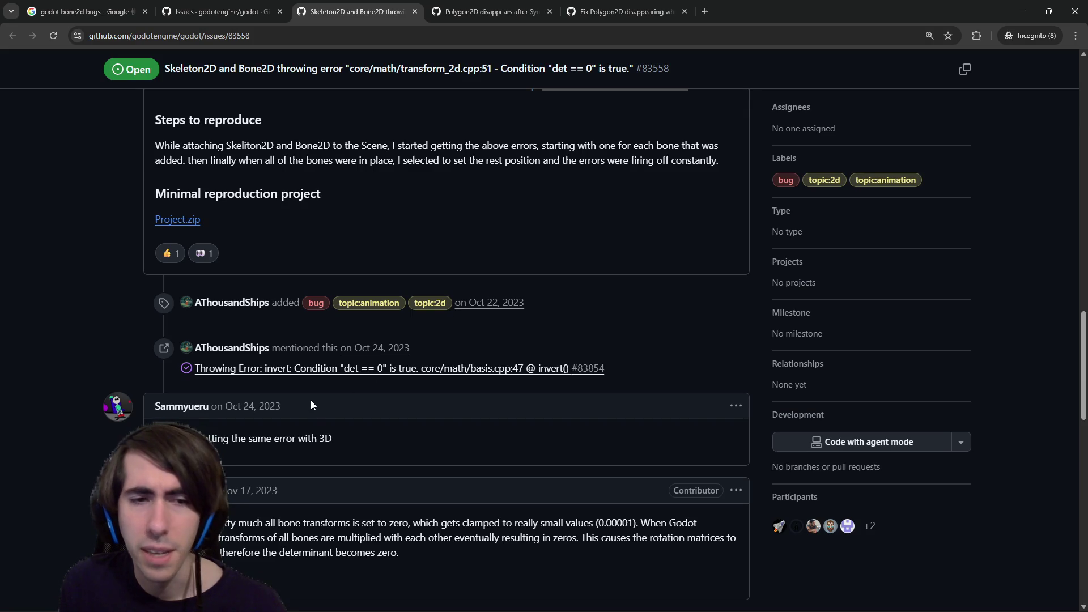
drag(264, 406, 301, 405)
scroll(301, 403, down, 2)
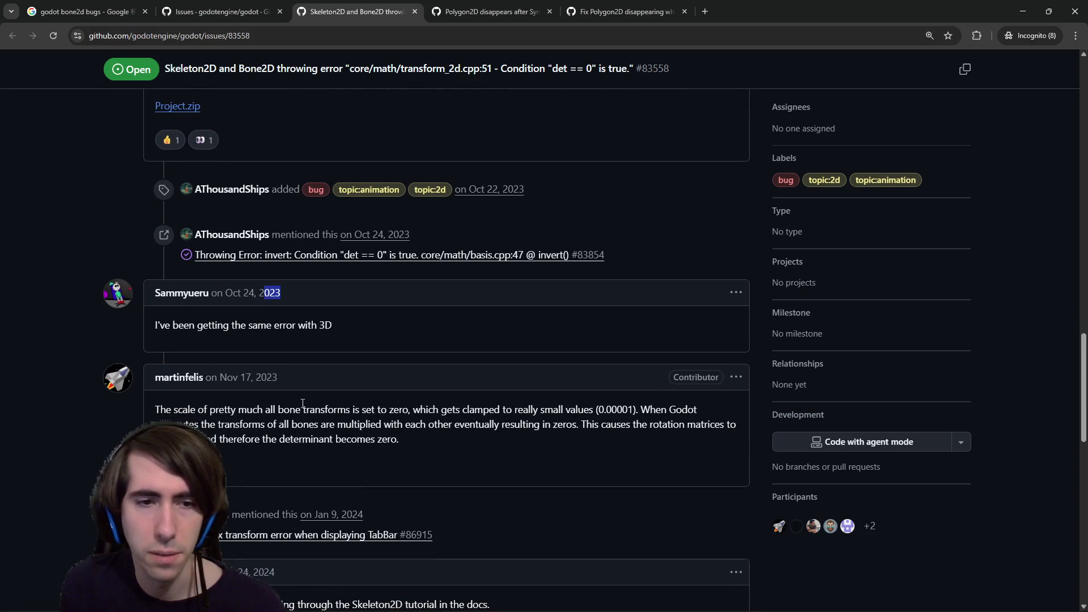
mouse_move(232, 409)
mouse_down()
mouse_move(440, 409)
mouse_move(370, 409)
mouse_move(369, 425)
mouse_move(428, 409)
mouse_move(634, 414)
mouse_move(512, 424)
mouse_move(502, 439)
mouse_up()
scroll(503, 437, down, 4)
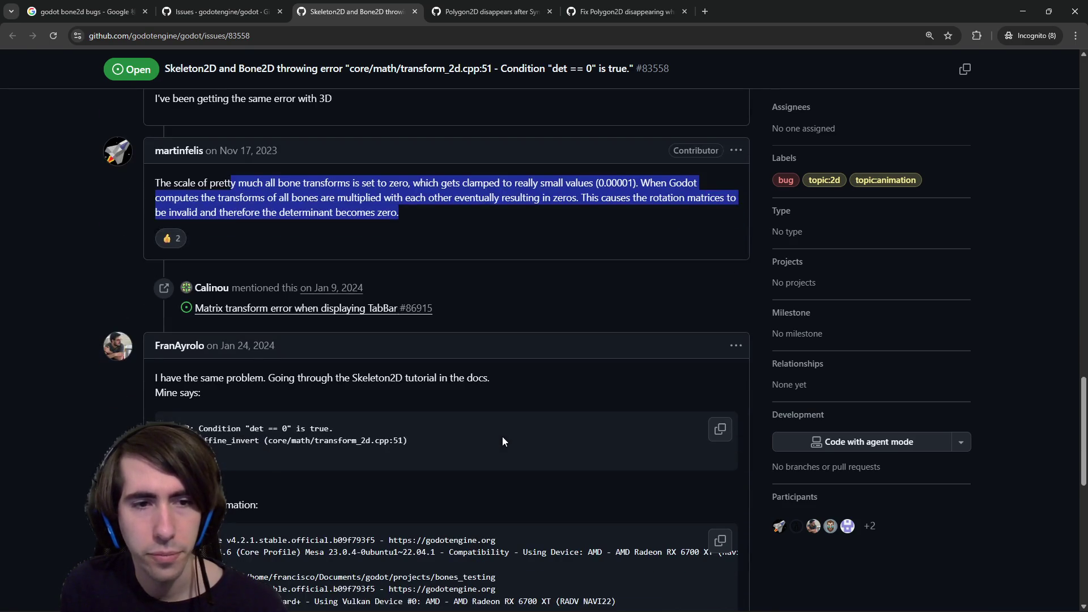
scroll(241, 356, down, 2)
scroll(262, 346, down, 4)
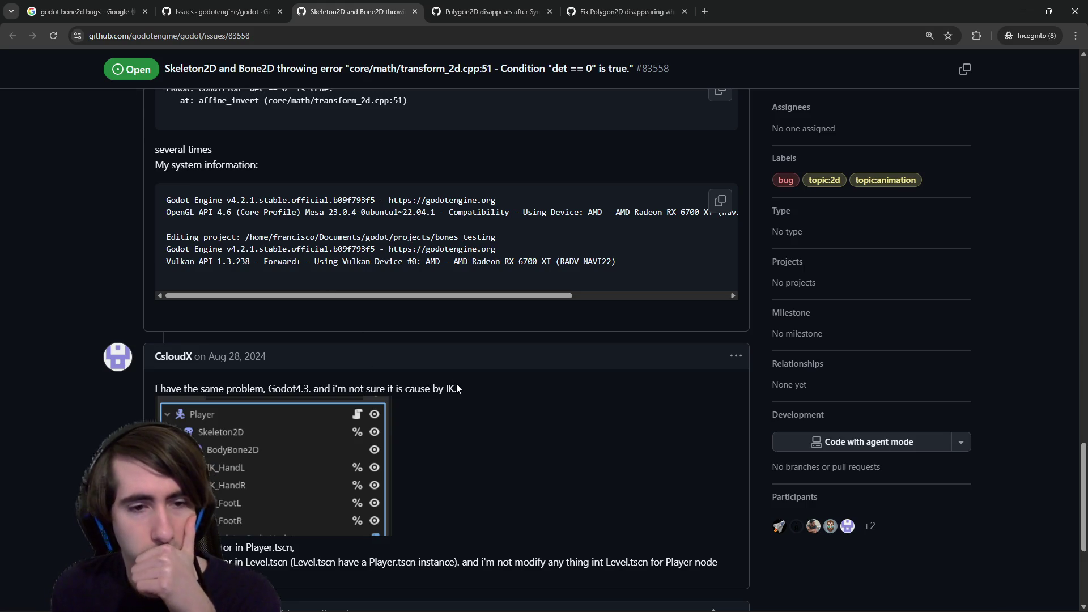
scroll(421, 419, down, 4)
scroll(347, 379, up, 1)
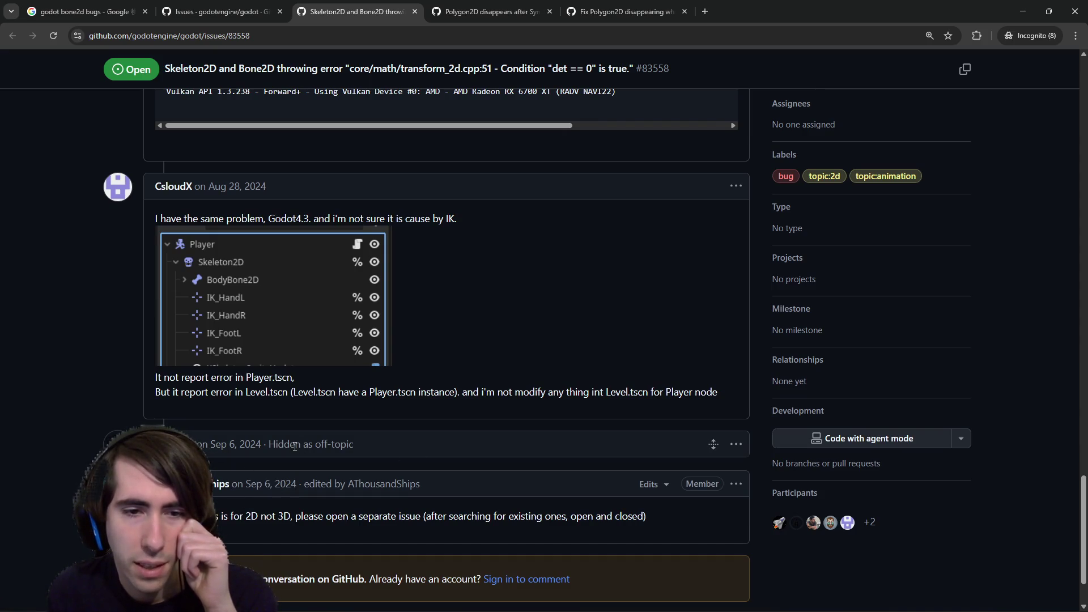
click(711, 445)
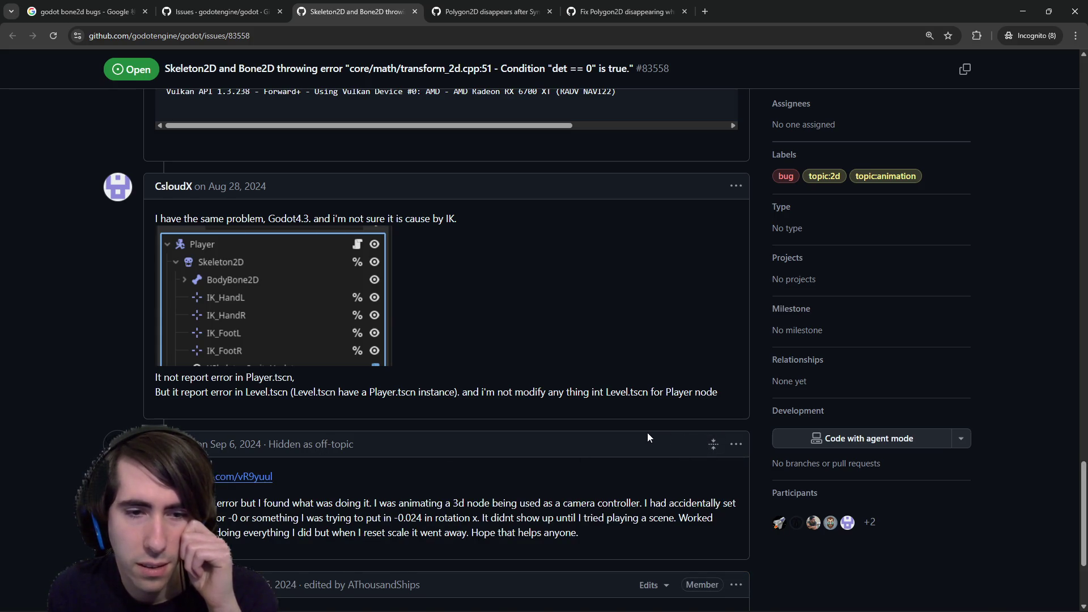
scroll(648, 437, down, 1)
click(714, 387)
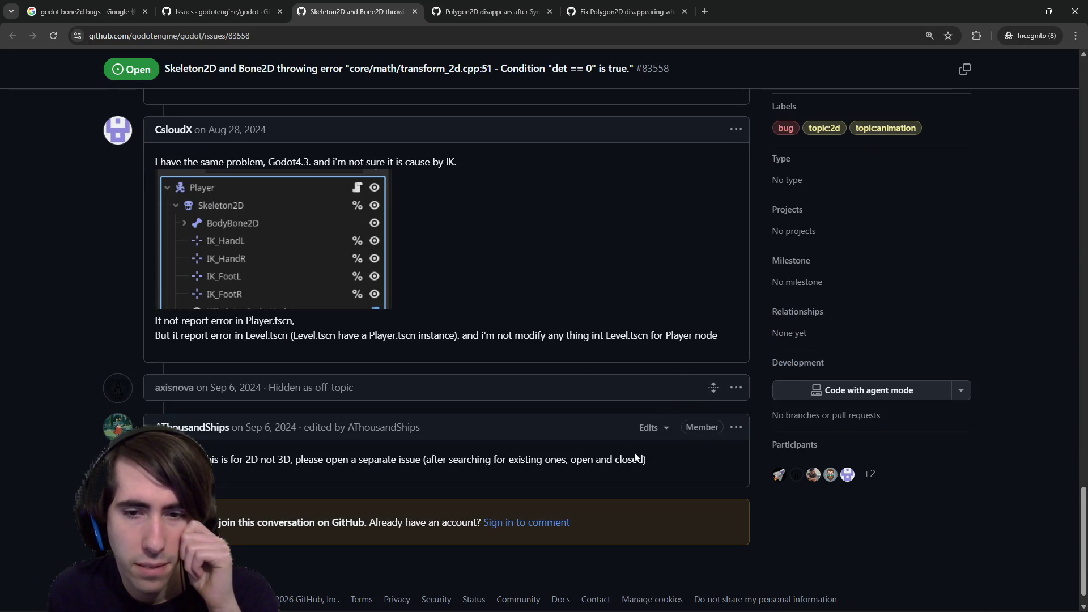
drag(645, 459, 533, 456)
click(531, 454)
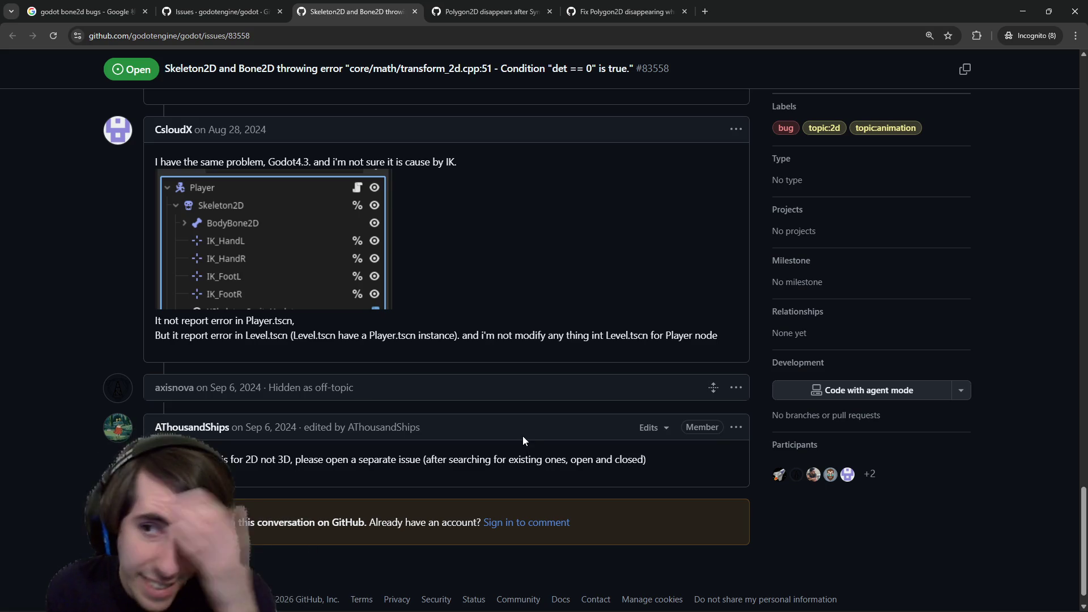
scroll(517, 441, up, 20)
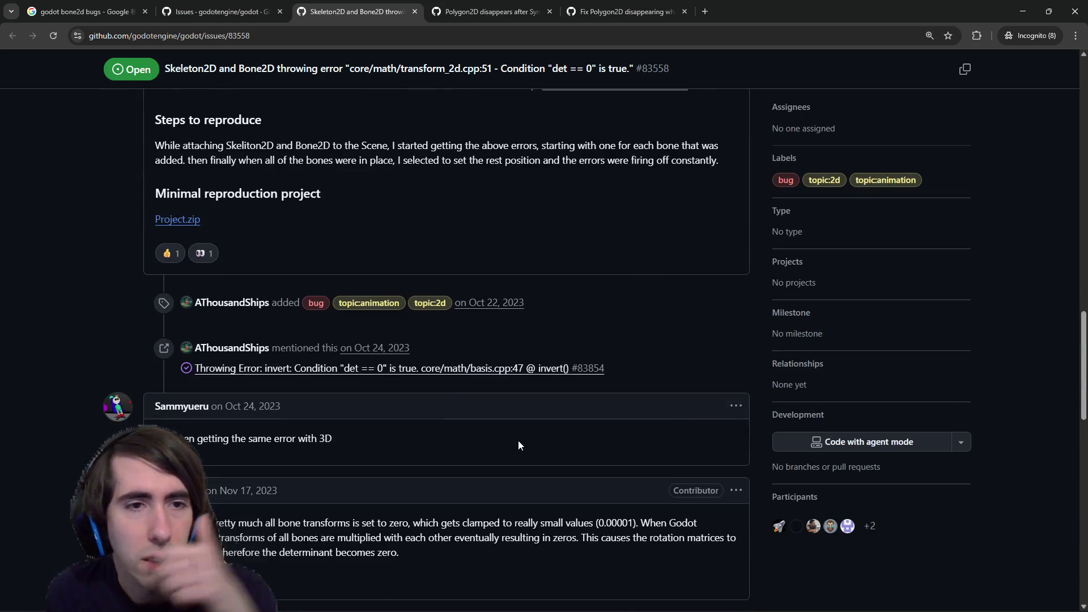
Read issue #83558, highlighting its reported Godot version 4.1.2 Stable.
scroll(516, 437, up, 15)
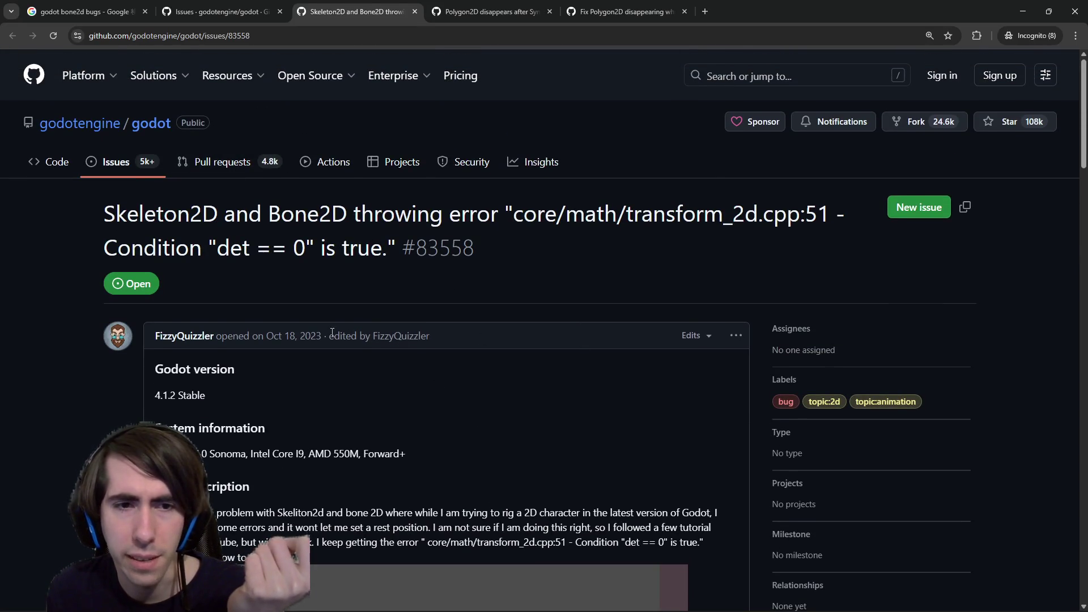
scroll(313, 335, down, 1)
mouse_move(213, 317)
mouse_down()
mouse_move(207, 340)
mouse_move(145, 340)
mouse_up()
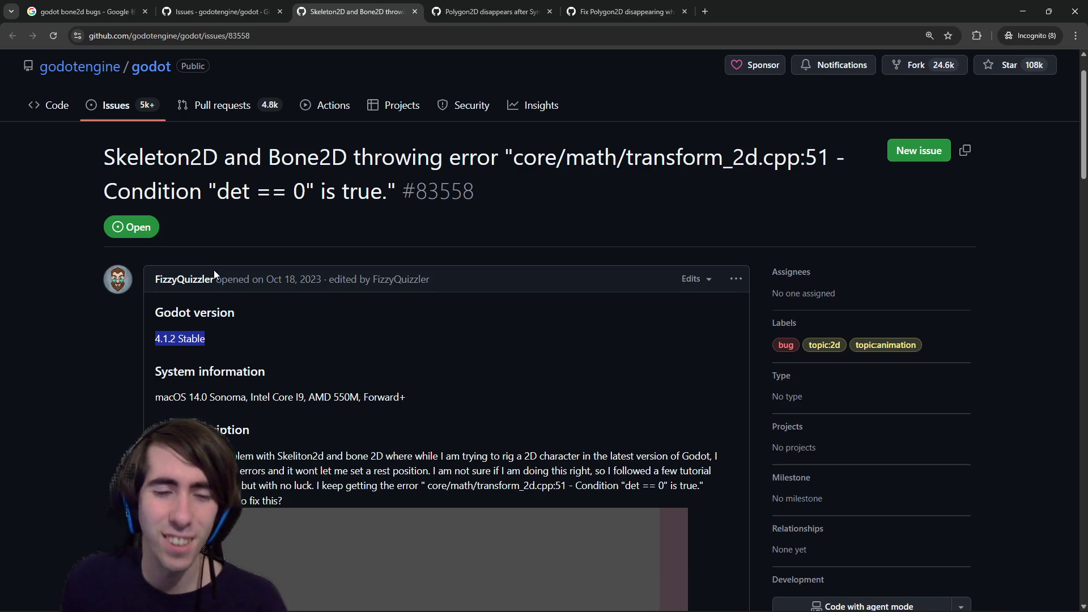
scroll(183, 240, down, 10)
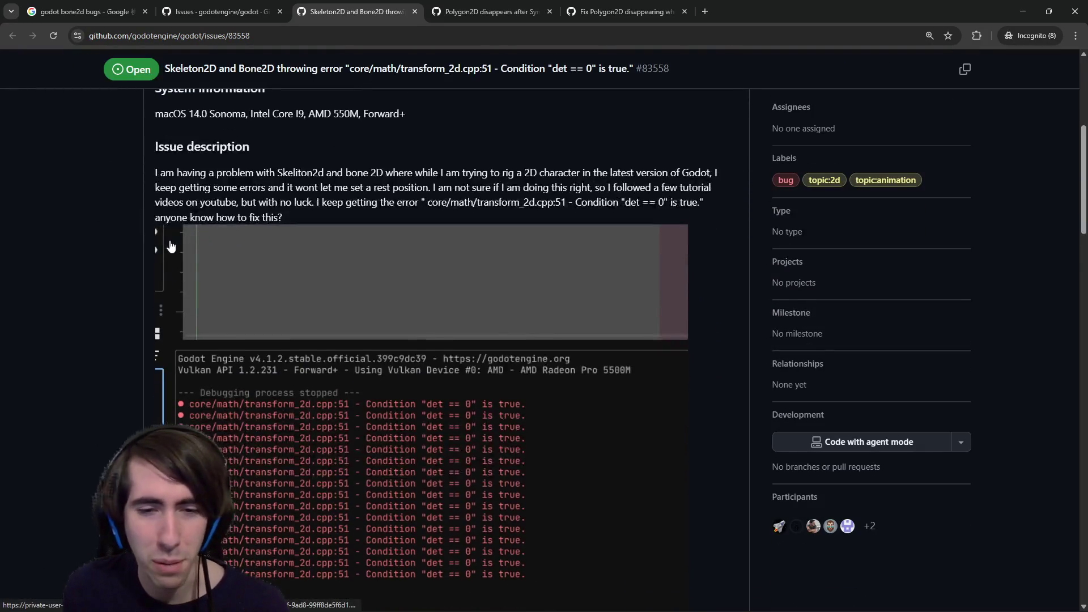
scroll(164, 234, down, 10)
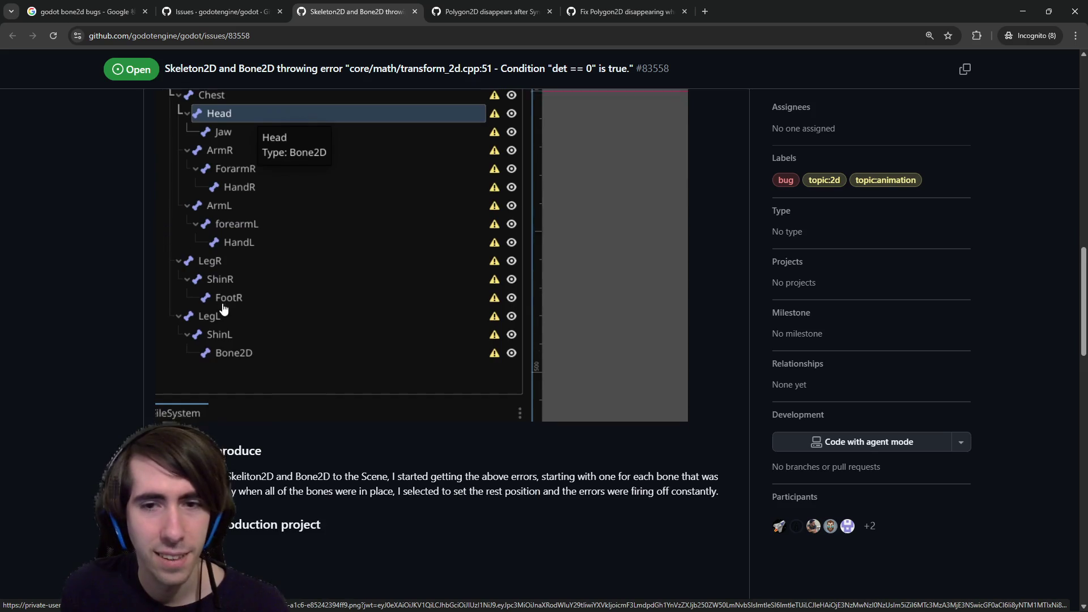
scroll(264, 287, down, 4)
scroll(264, 284, down, 8)
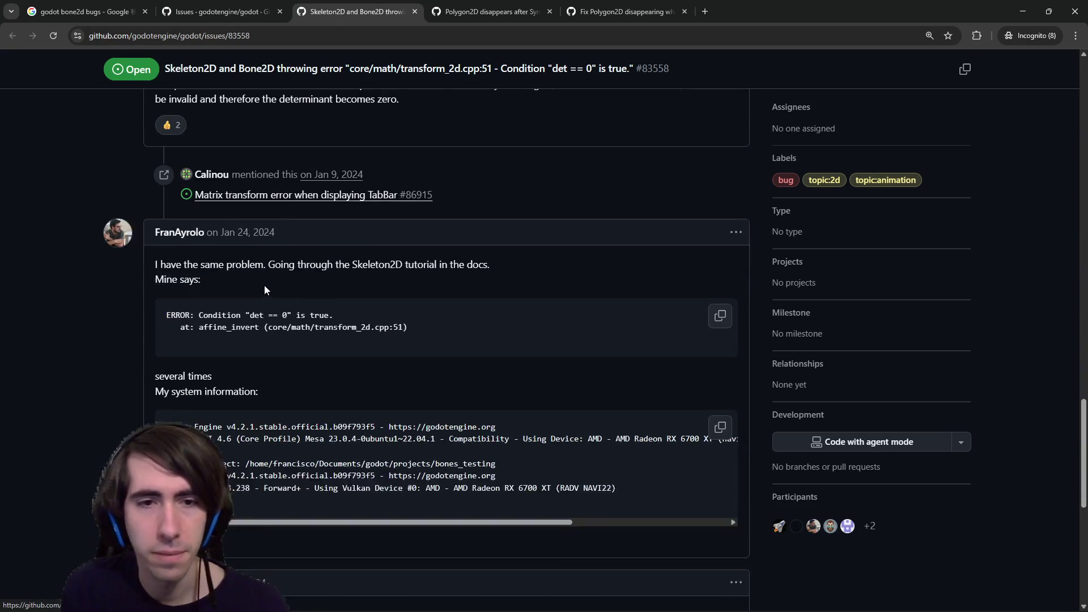
scroll(254, 300, down, 7)
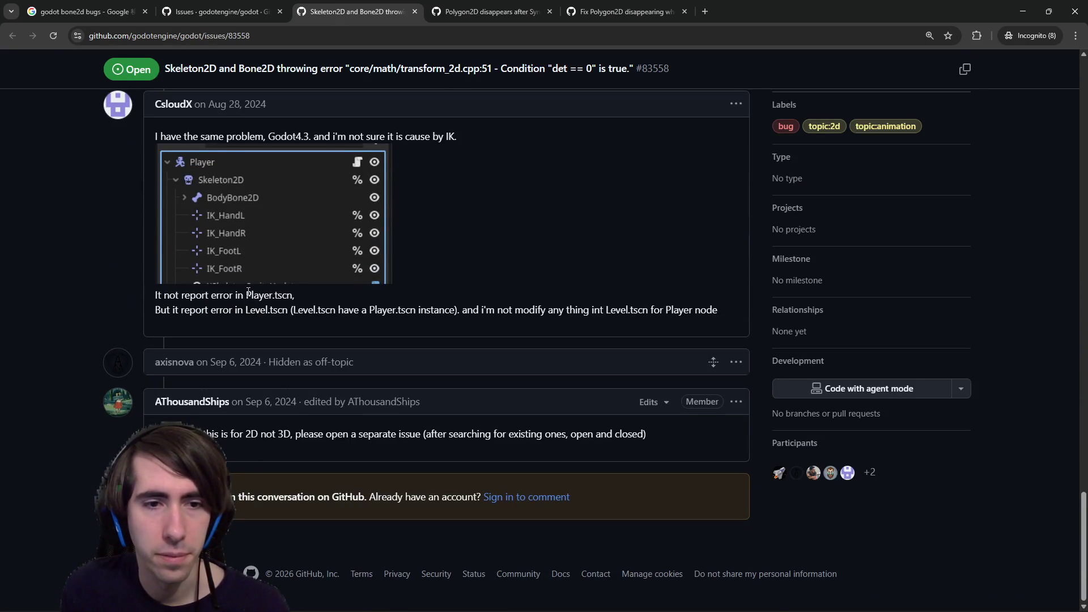
Revisit the bone2d search and Google tabs, return to issue #83558, and minimize the browser.
click(175, 11)
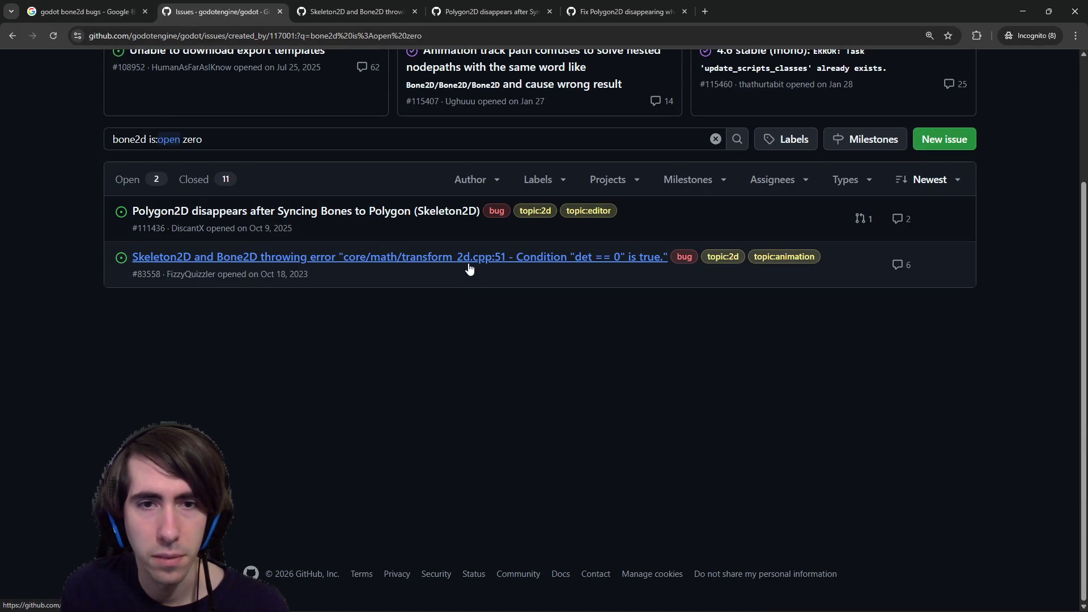
key(ctrl+shift+Tab)
scroll(321, 337, down, 5)
scroll(342, 408, up, 4)
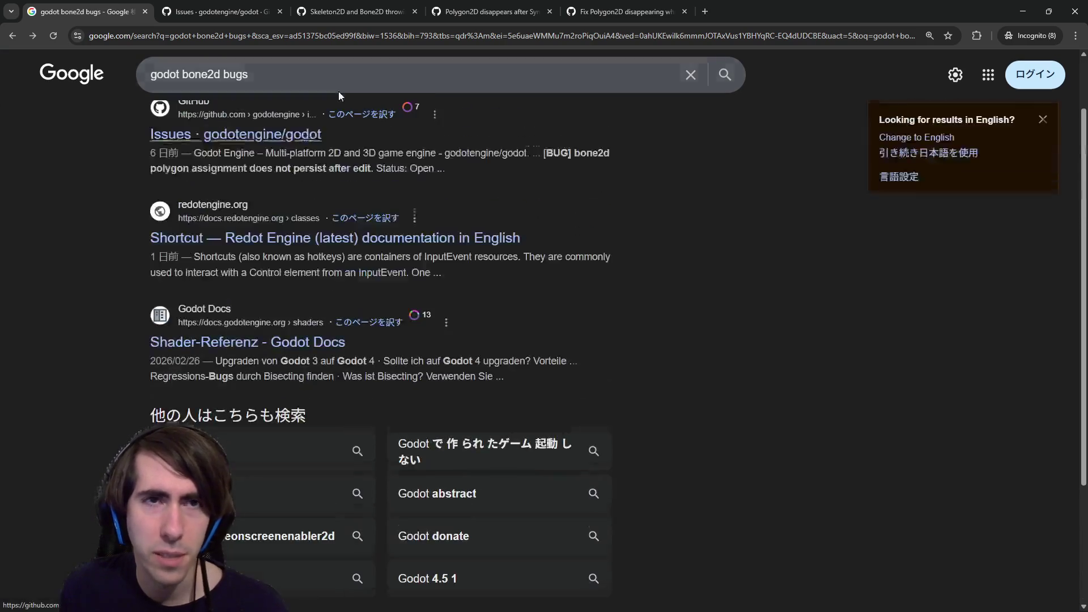
click(356, 11)
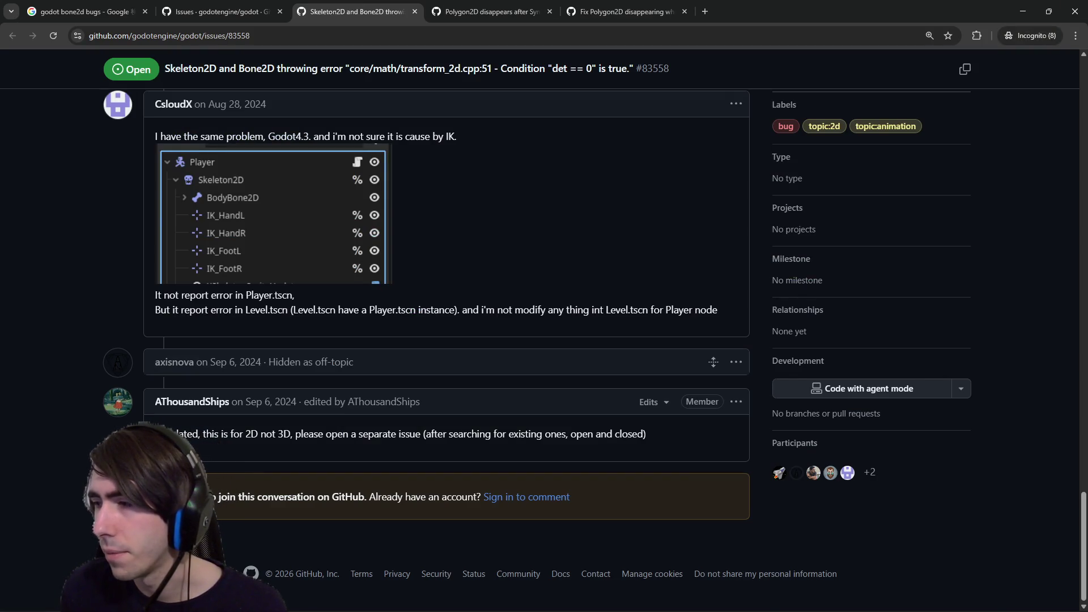
click(1023, 11)
scroll(445, 357, down, 3)
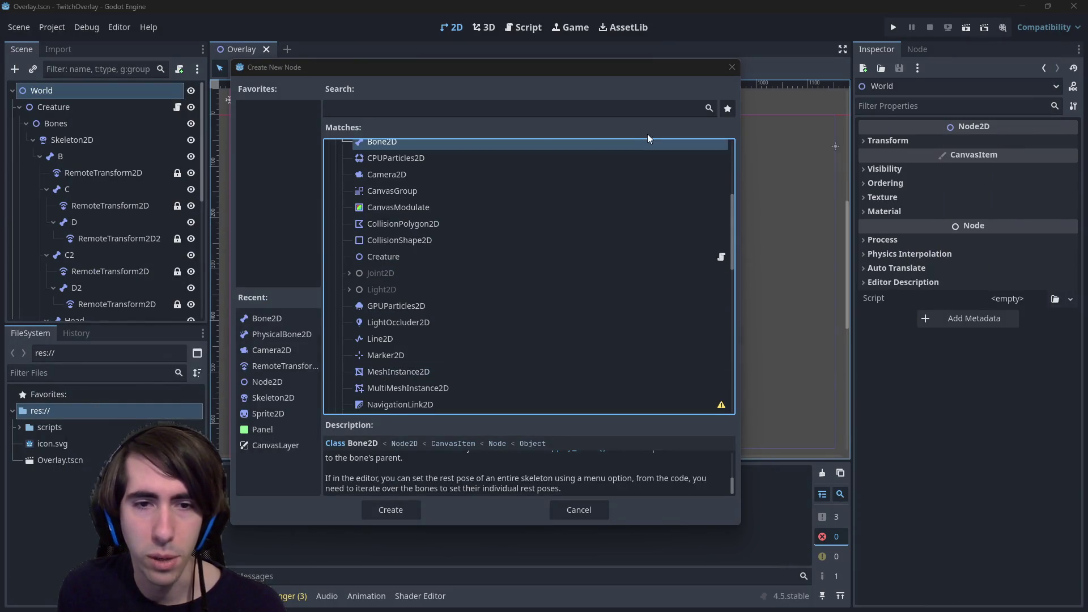
Cancel the Create New Node dialog to reveal the Overlay scene's 2D bone rig view.
click(735, 68)
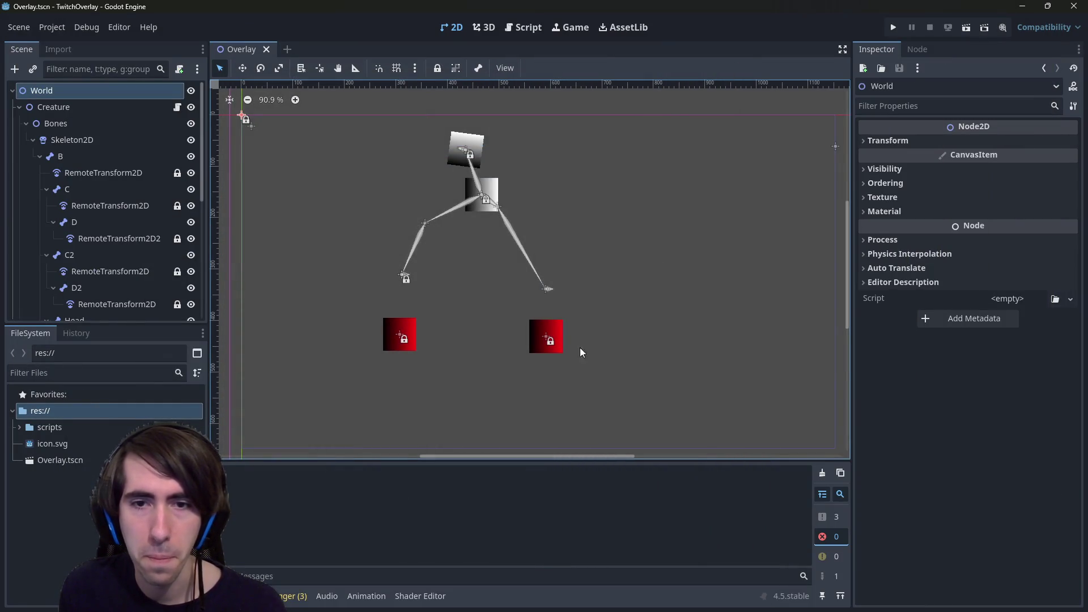